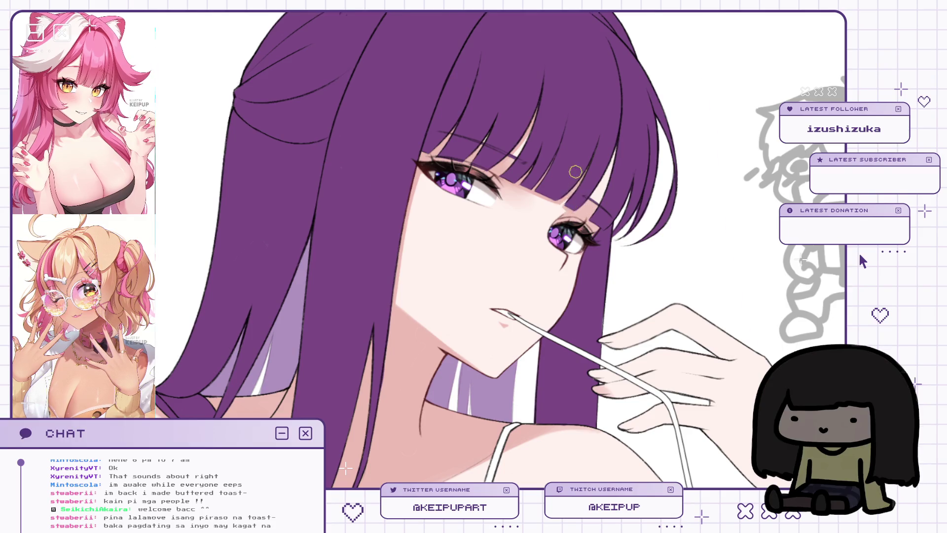
Step: Mirror the artwork to check the proportions, then pan up so the eyes are in view
key("h")
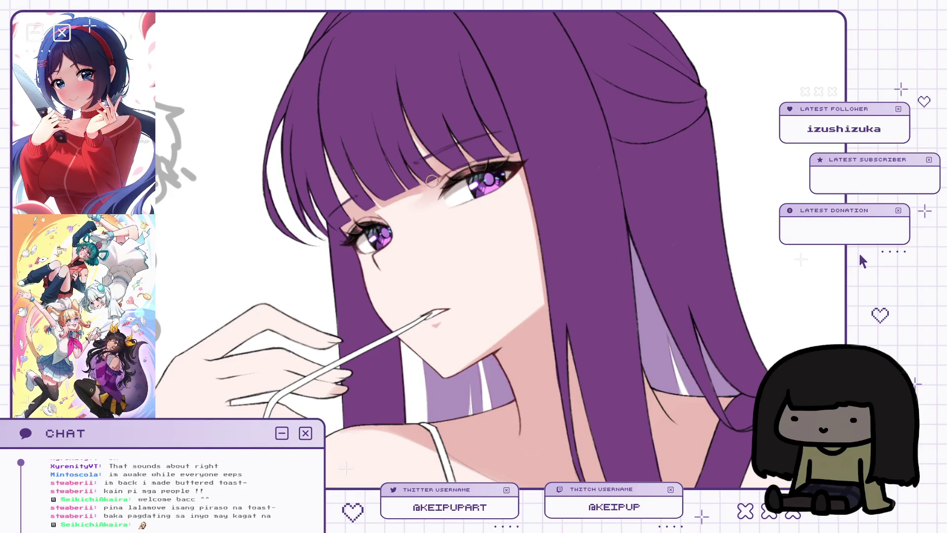
key("h")
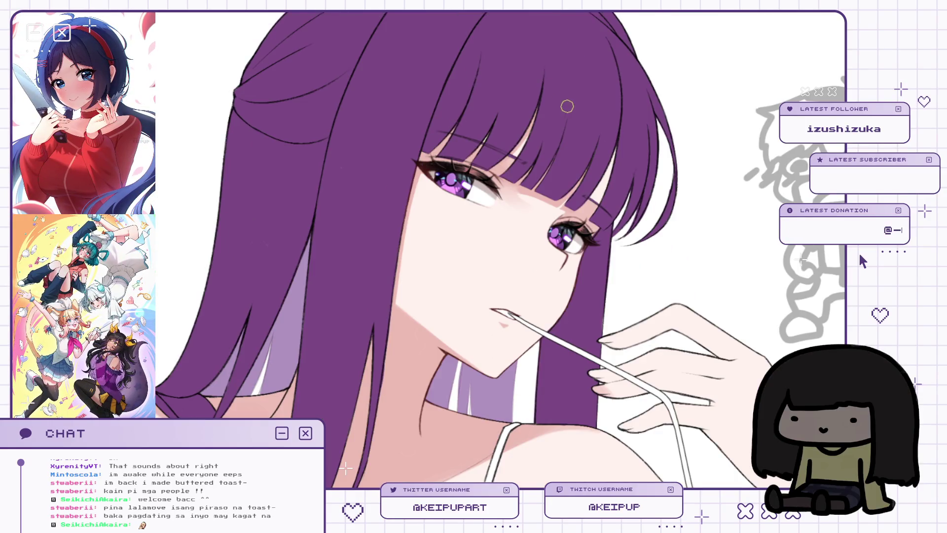
left_click_drag(562, 161, 549, 173)
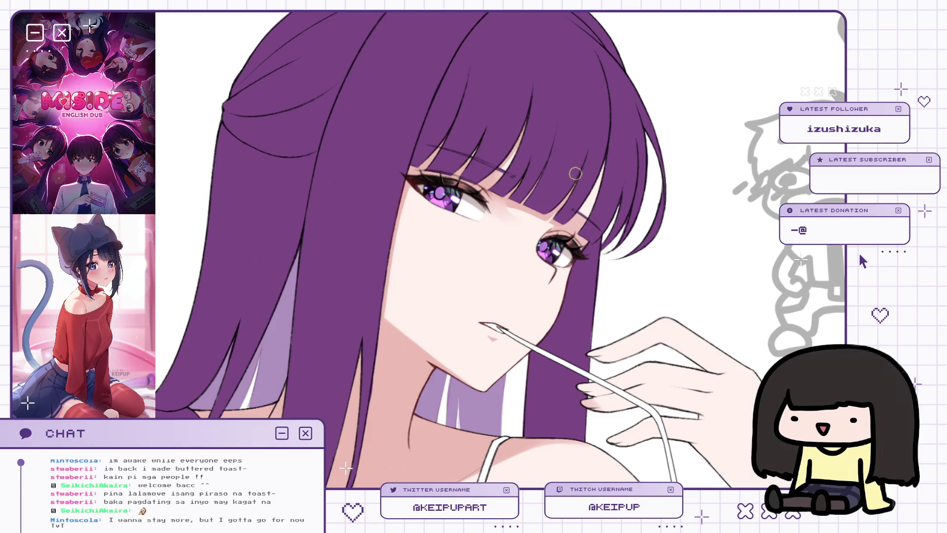
mouse_move(580, 124)
left_mouse_down()
mouse_move(571, 97)
mouse_move(568, 114)
left_mouse_up()
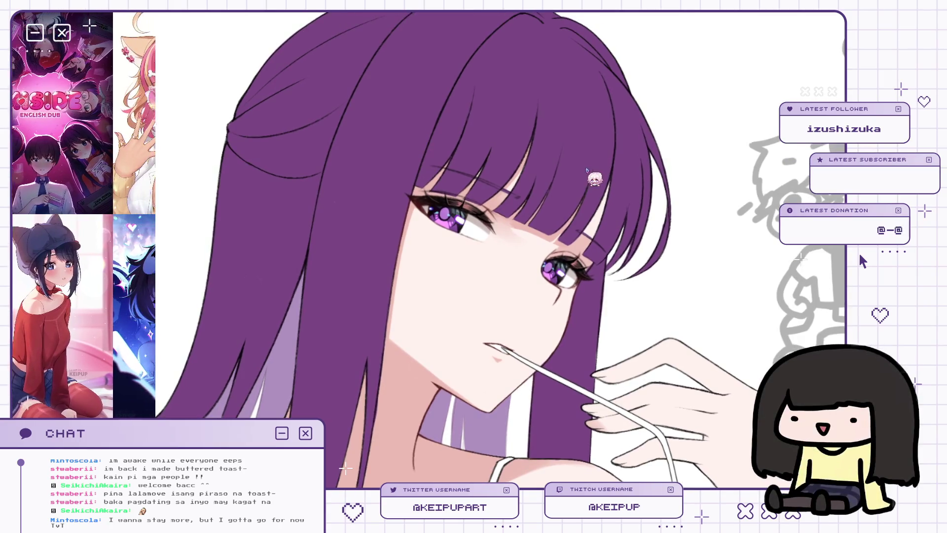
left_click_drag(589, 185, 579, 117)
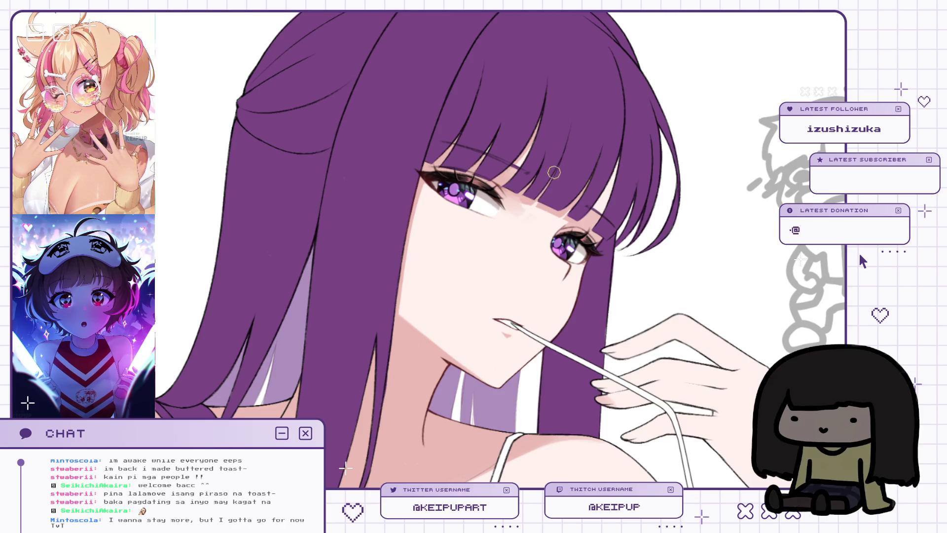
Step: Flip the canvas back and forth to compare the face, ending in normal orientation
key("h")
key("h")
key("h")
key("h")
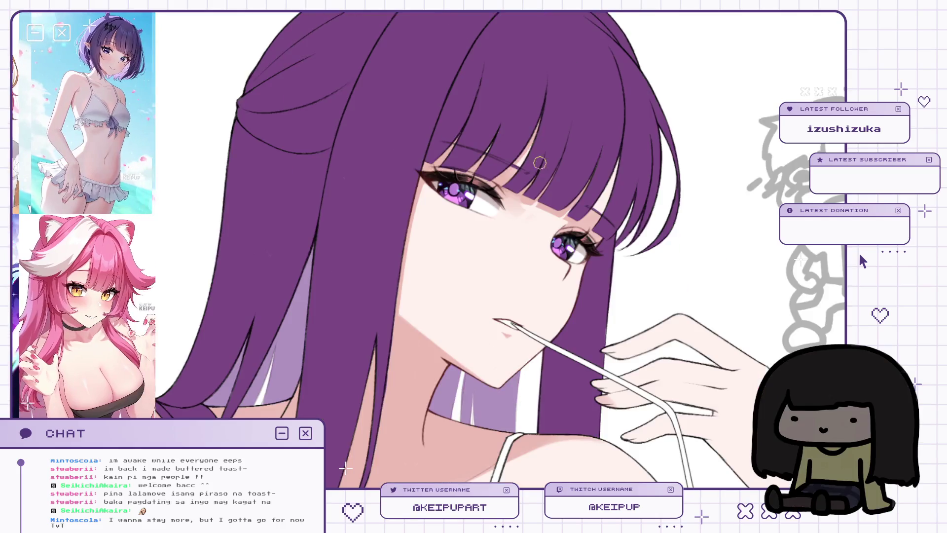
key("h")
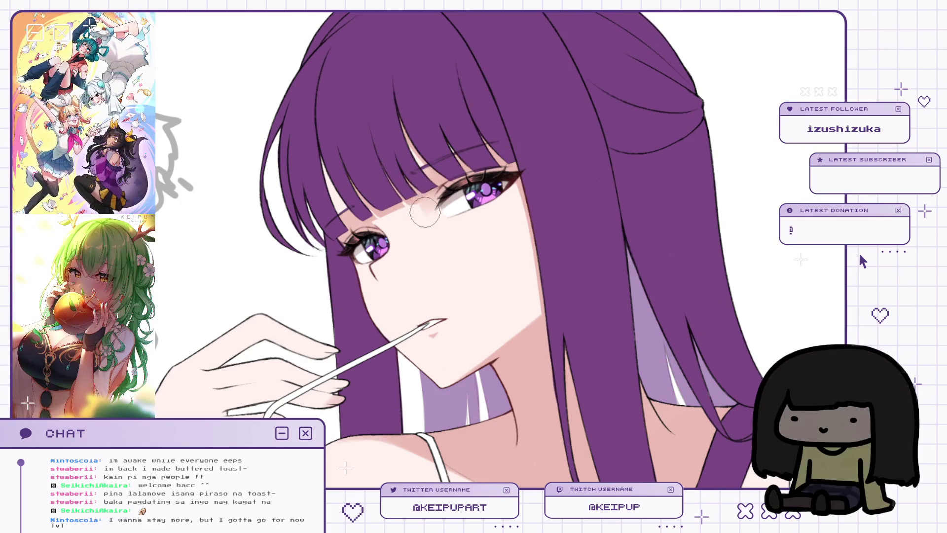
key("h")
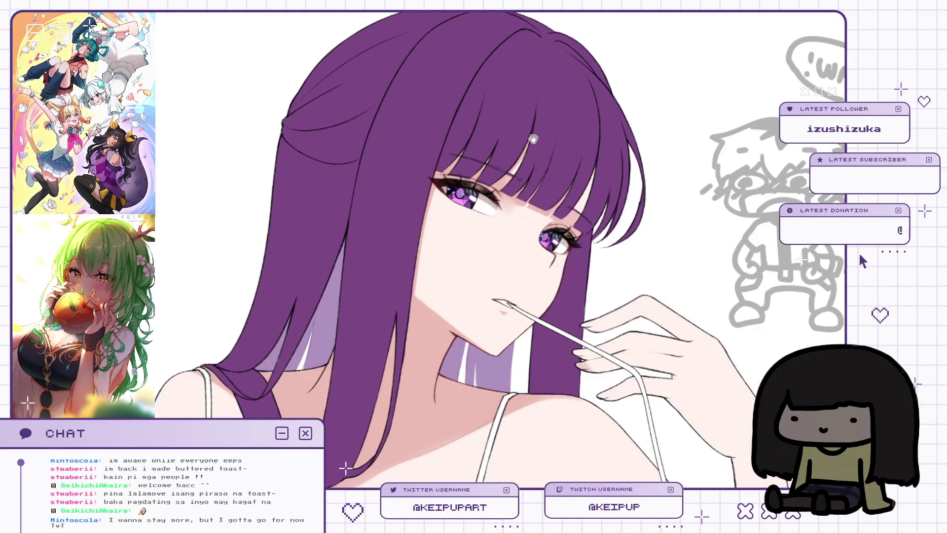
key("h")
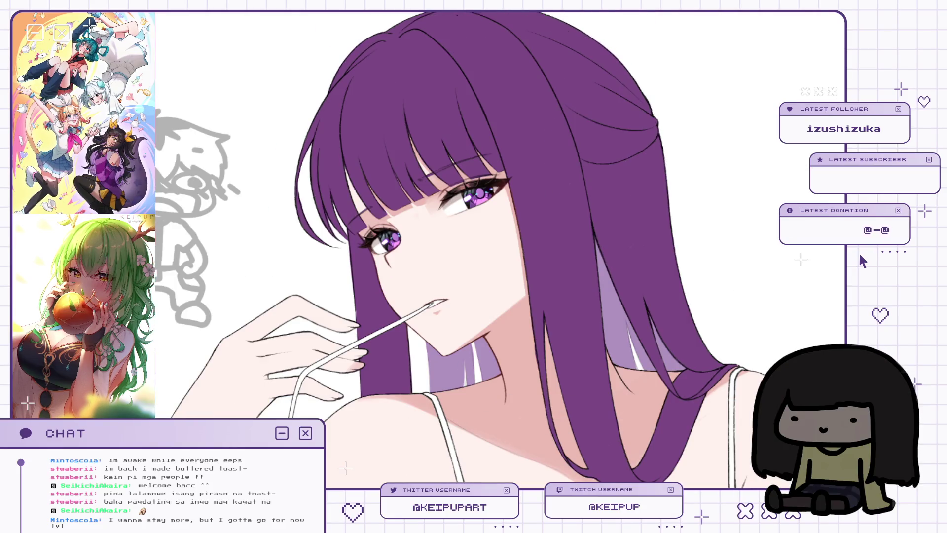
scroll(432, 213, "up", 1)
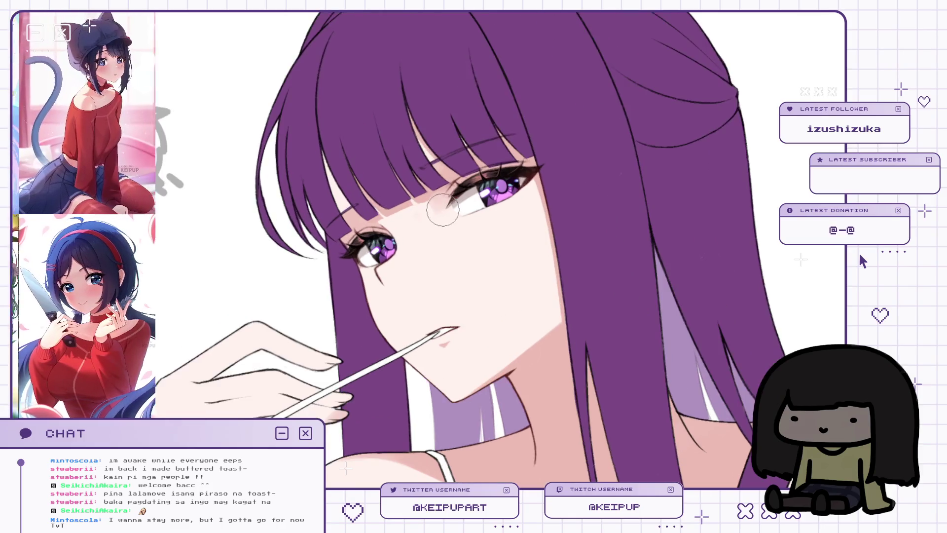
key("h")
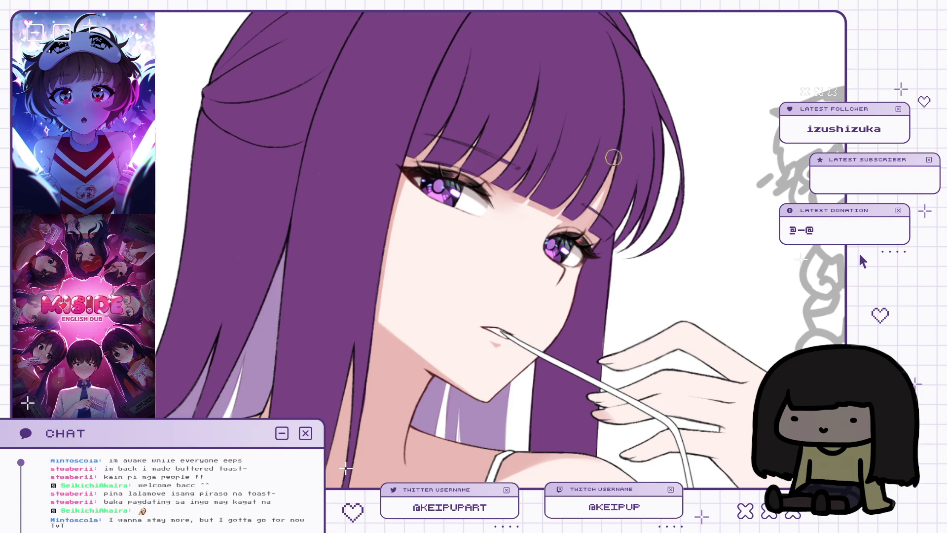
key("ctrl+0")
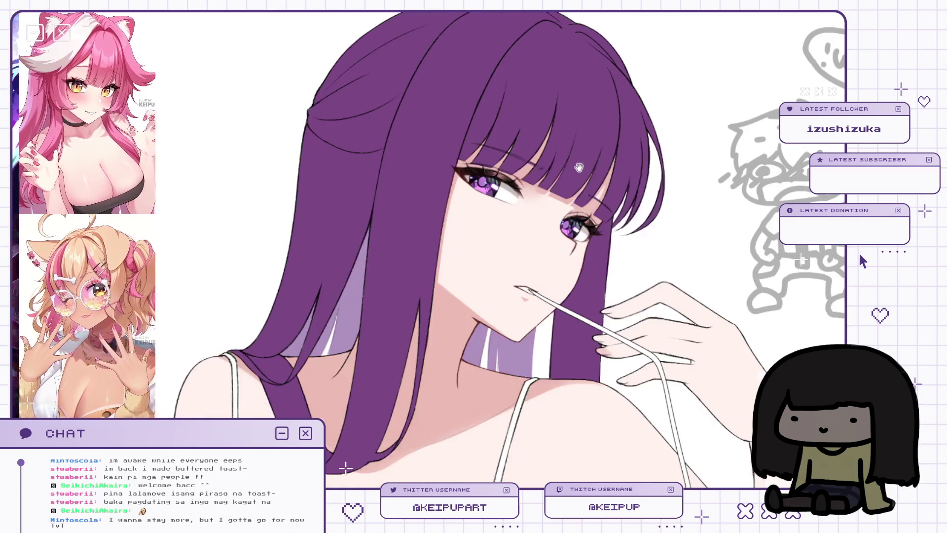
scroll(410, 184, "up", 5)
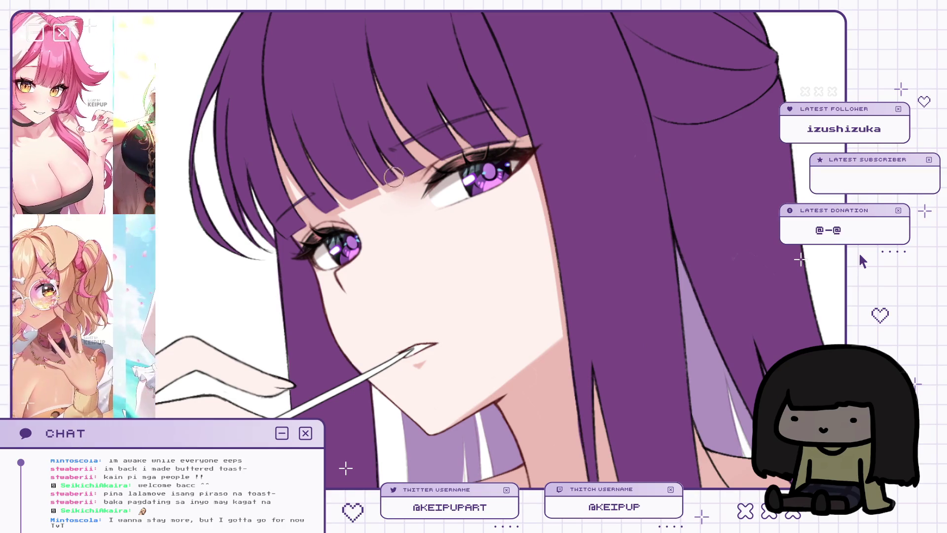
key("m")
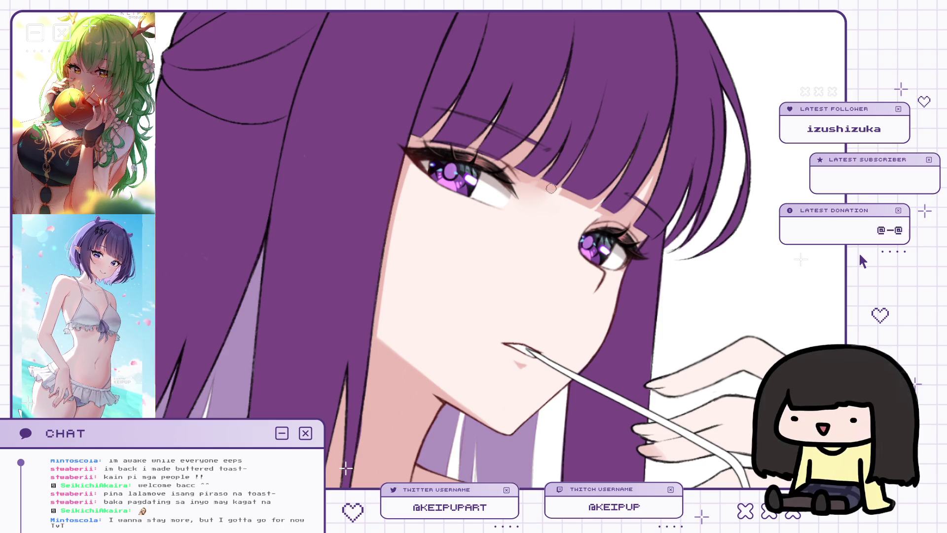
key("m")
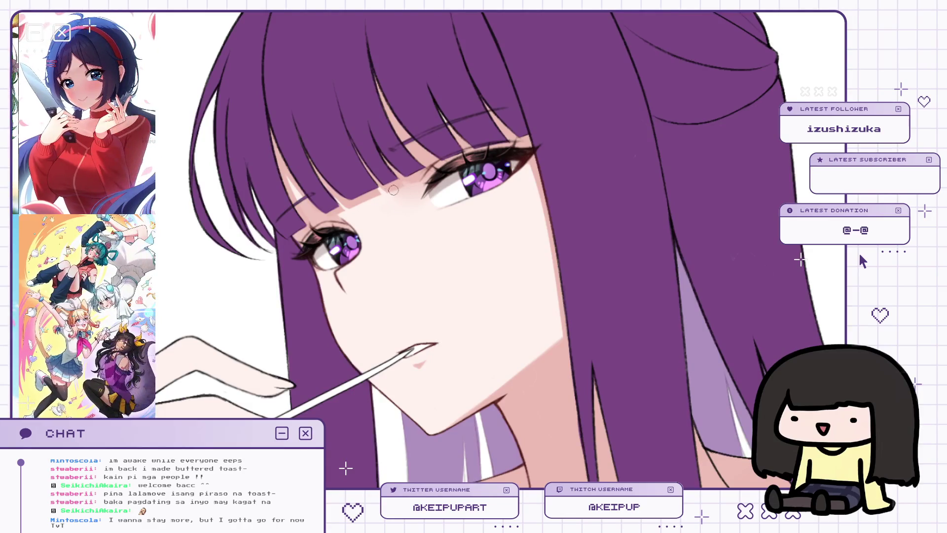
key("ctrl+0")
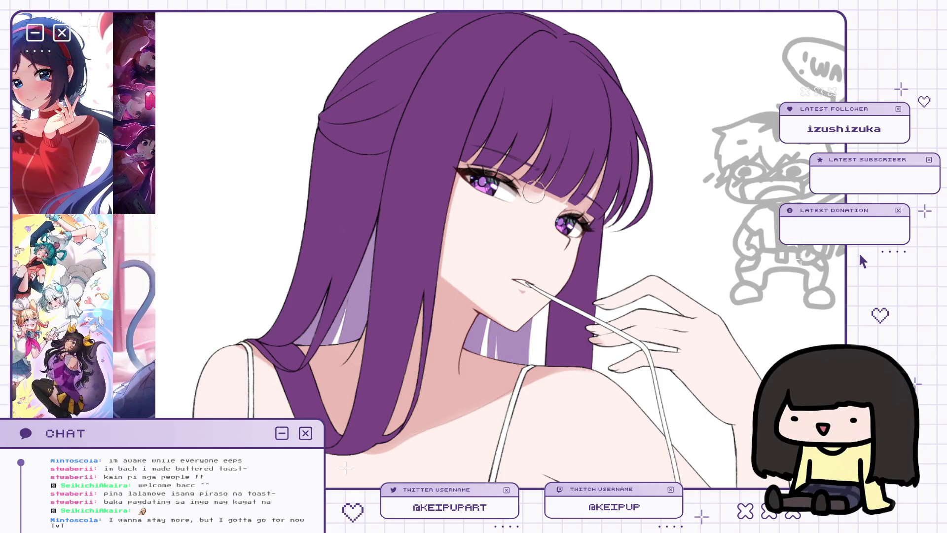
scroll(587, 218, "up", 2)
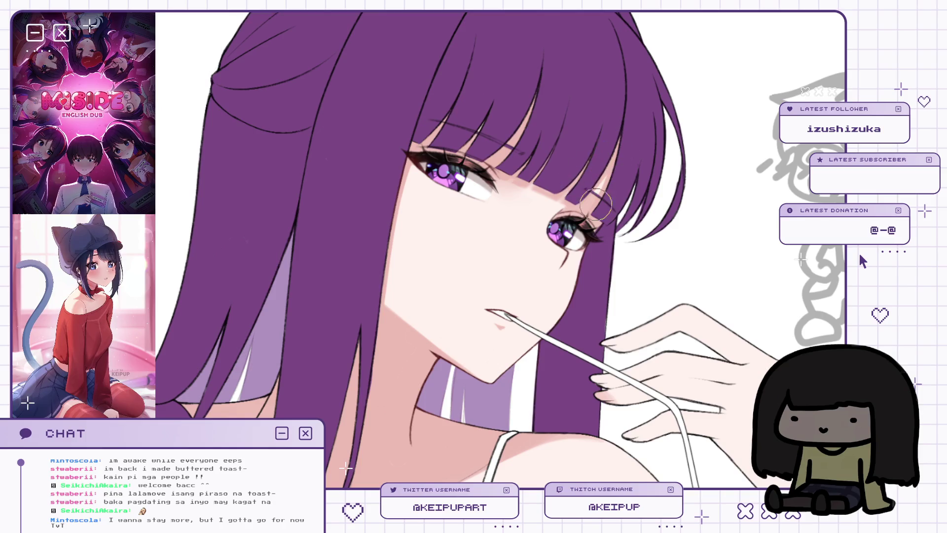
key("h")
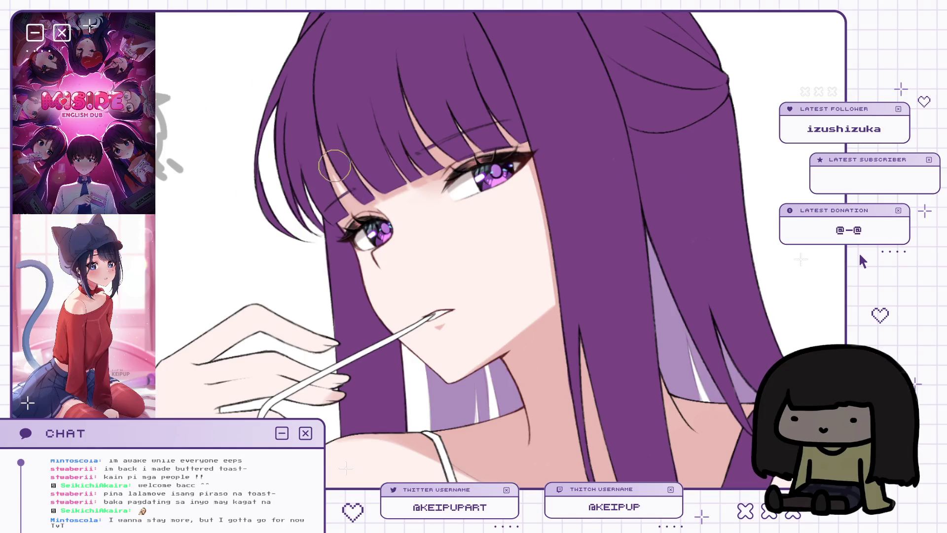
scroll(561, 130, "down", 2)
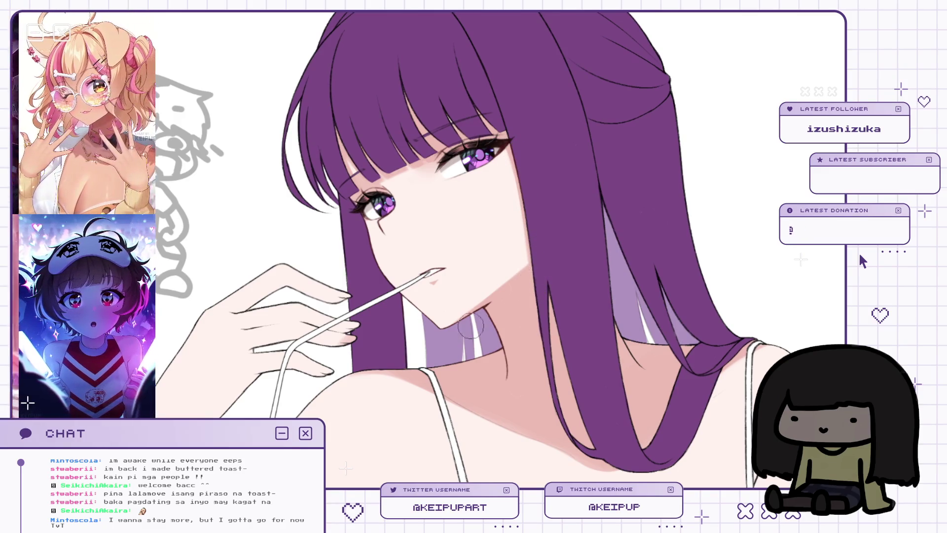
Step: Bring the face into view and make the brush much larger
scroll(524, 271, "right", 2)
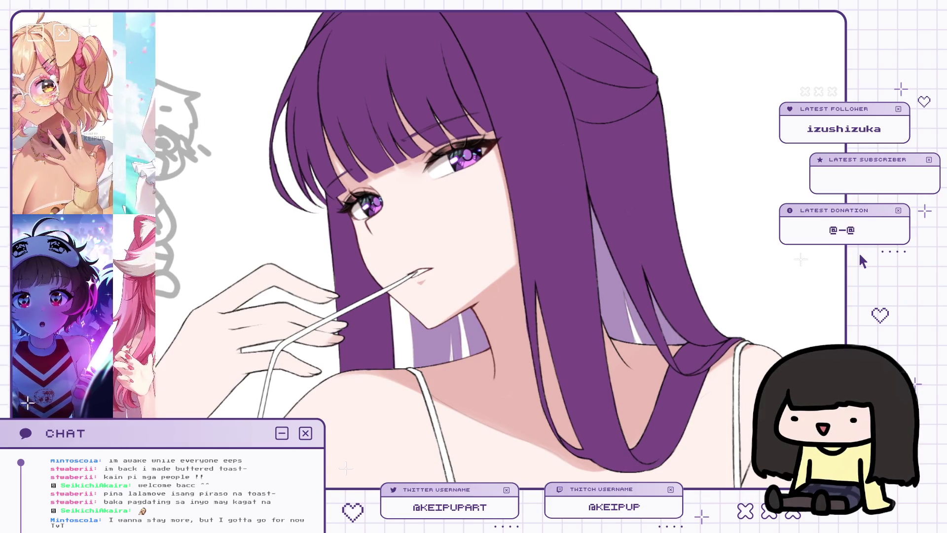
scroll(503, 296, "up", 3)
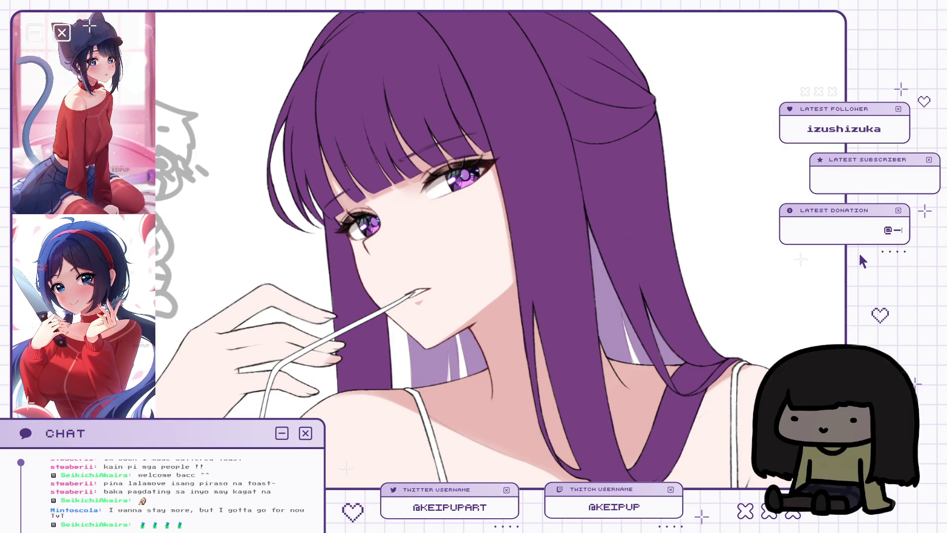
key("bracketright")
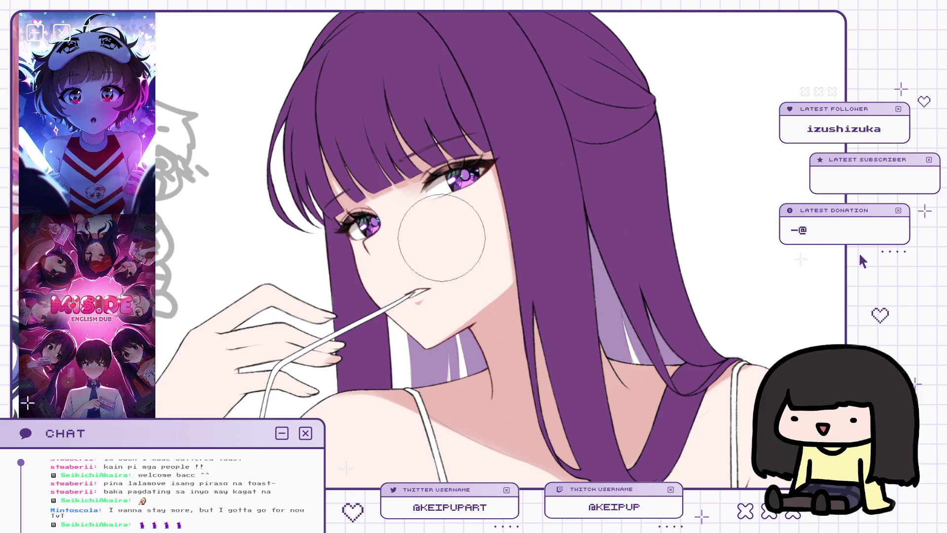
Step: Flip the canvas repeatedly to check the cheek blush and eye symmetry
key("h")
key("h")
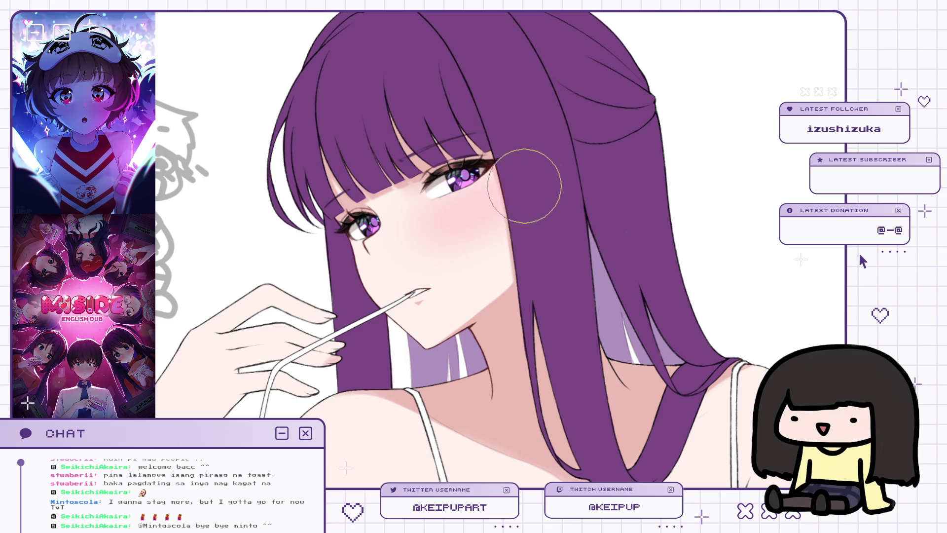
key("h")
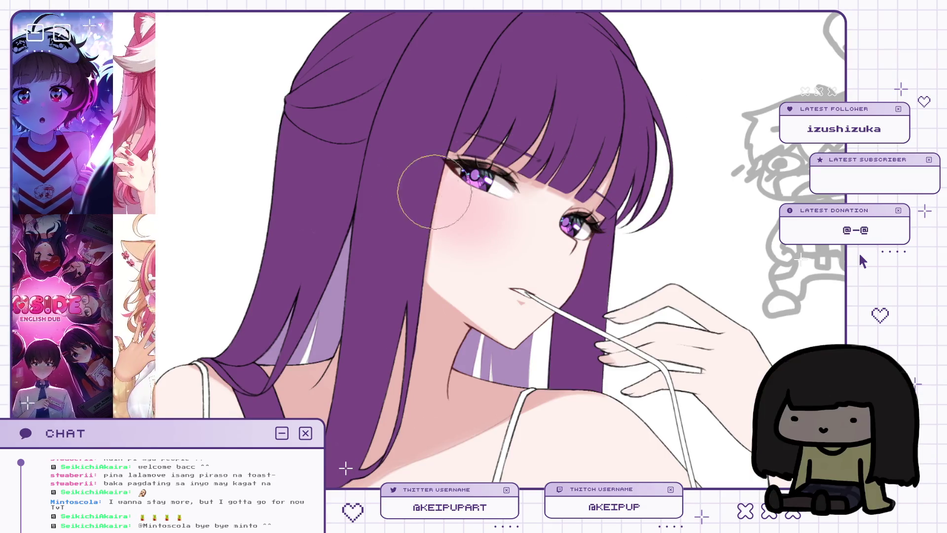
key("h")
key("h")
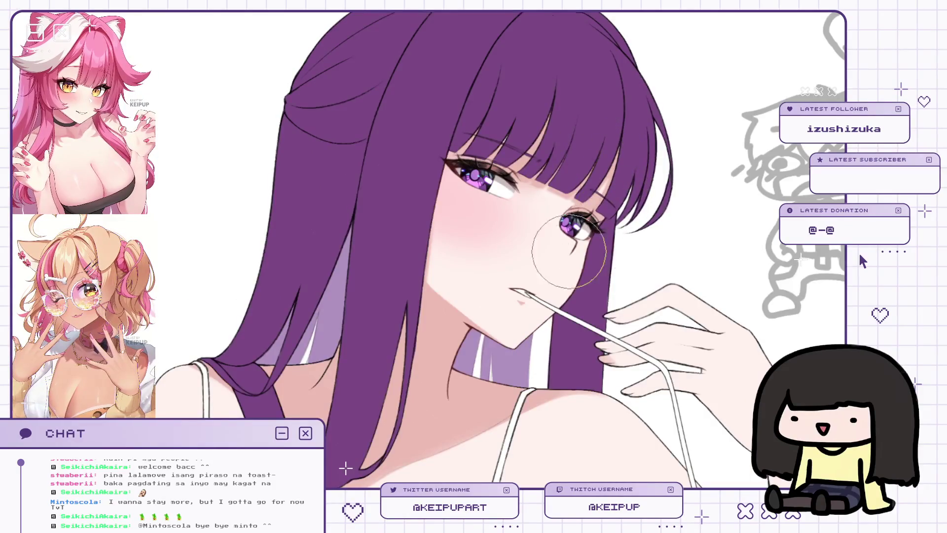
key("h")
key("h")
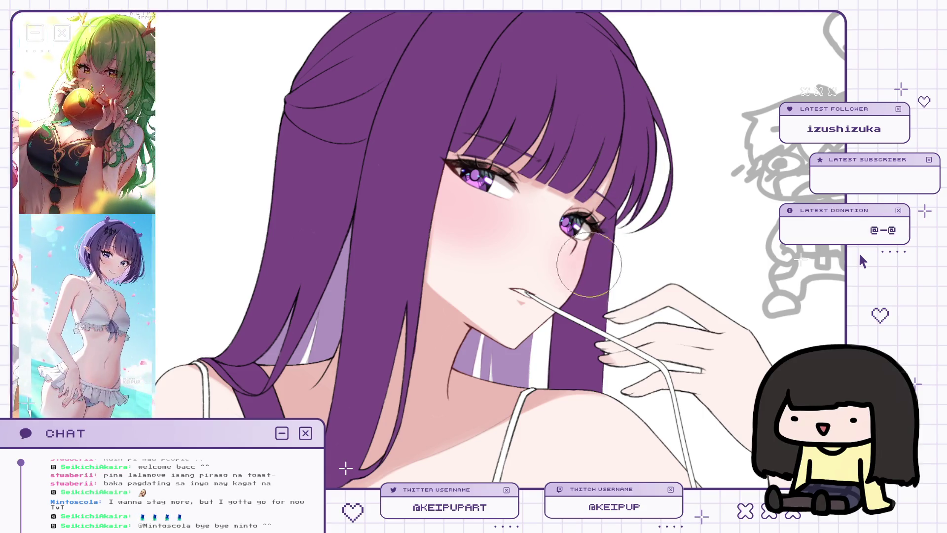
key("h")
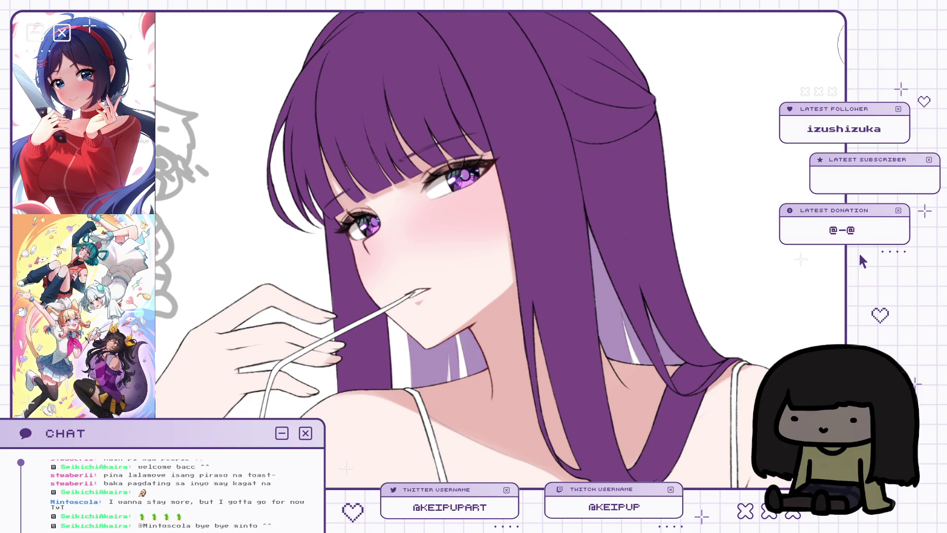
Step: Toggle the canvas mirror to check the face proportions
key("m")
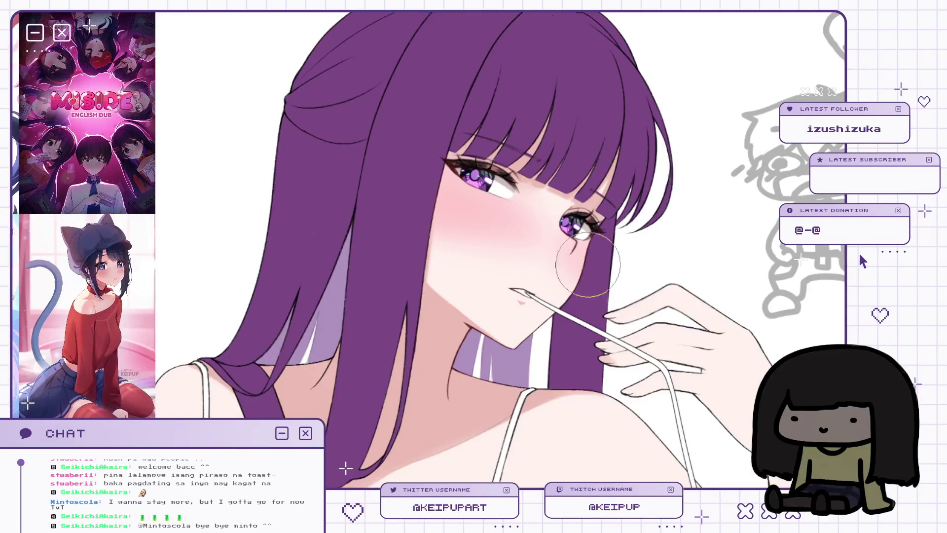
key("m")
key("m")
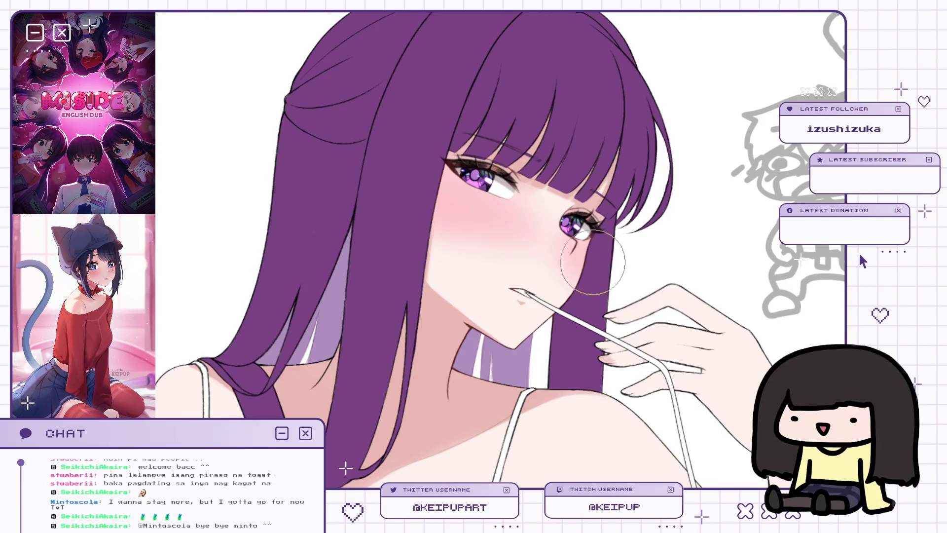
key("m")
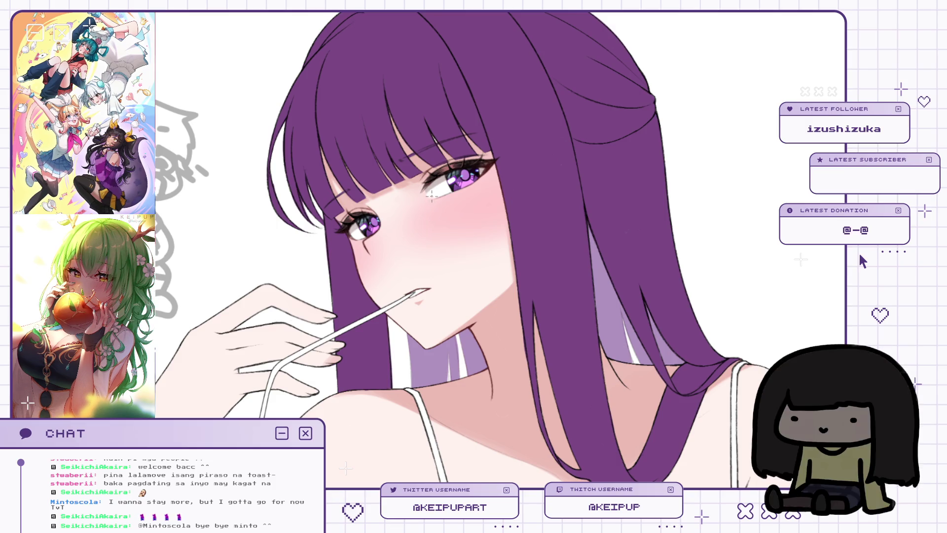
Step: Sketch pink blush strokes on the cheek, then undo the rough attempt
mouse_move(436, 217)
left_mouse_down()
mouse_move(453, 219)
mouse_move(438, 227)
left_mouse_up()
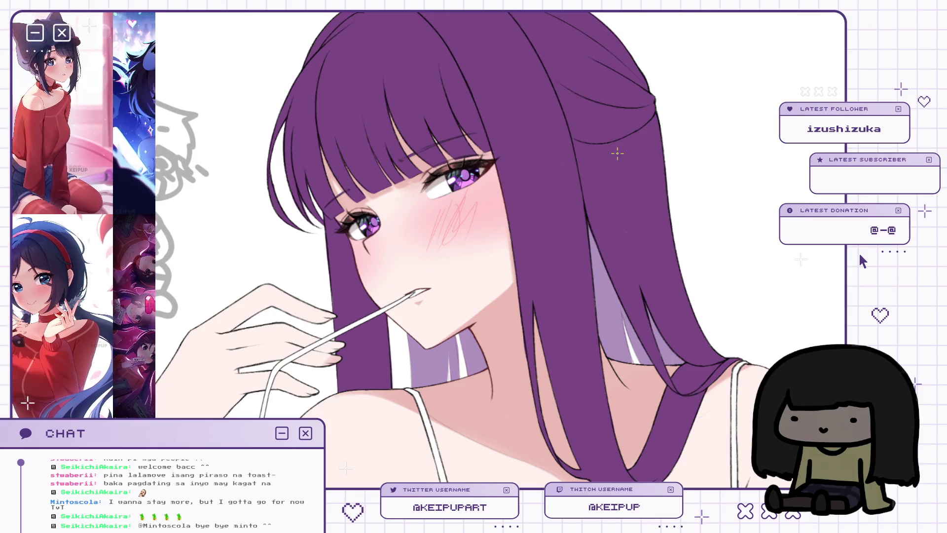
left_click_drag(500, 189, 513, 199)
key("ctrl+z")
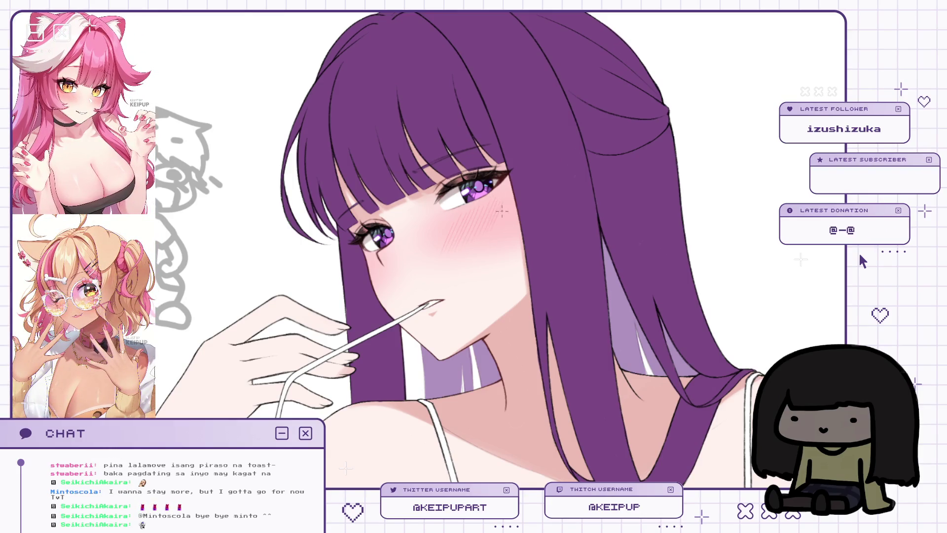
Step: Reposition the face in view and flip the canvas to compare the blush
left_click_drag(532, 228, 534, 217)
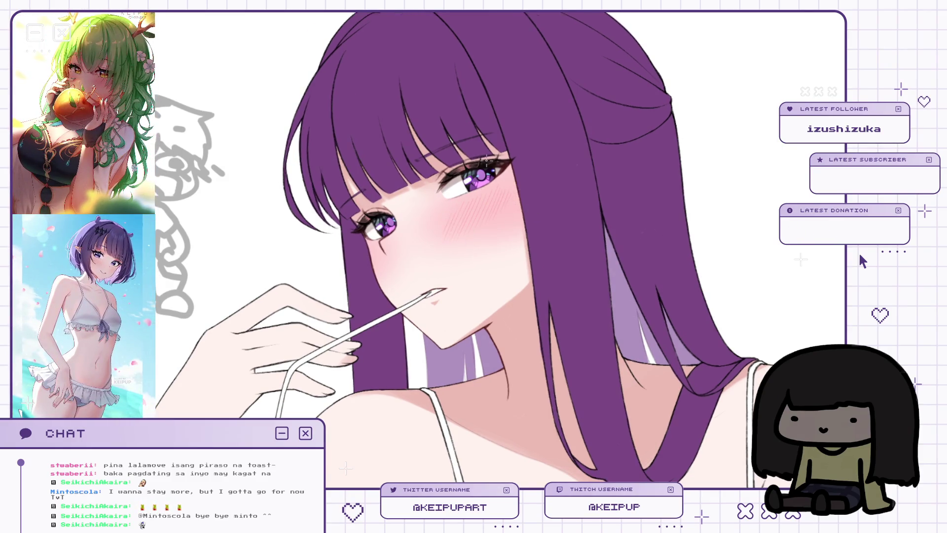
key("h")
key("h")
left_click_drag(520, 208, 529, 211)
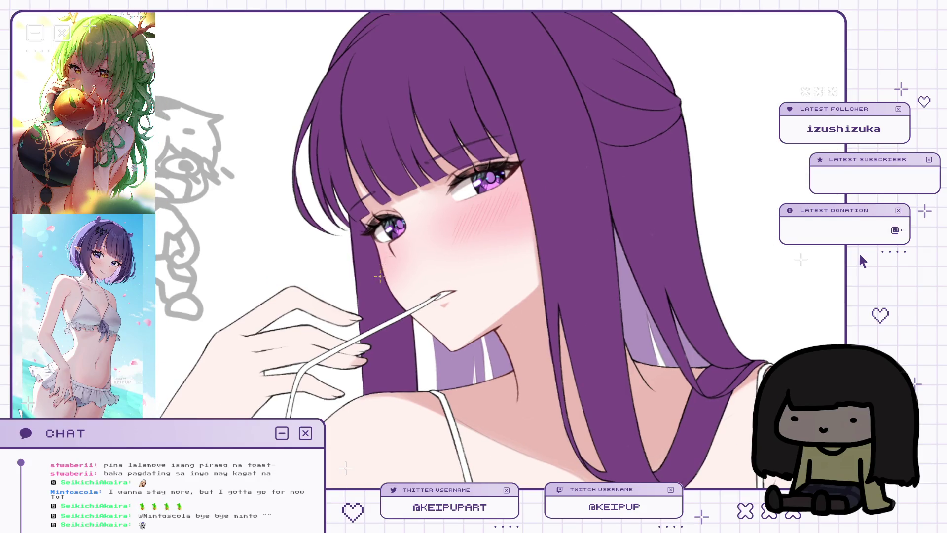
key("h")
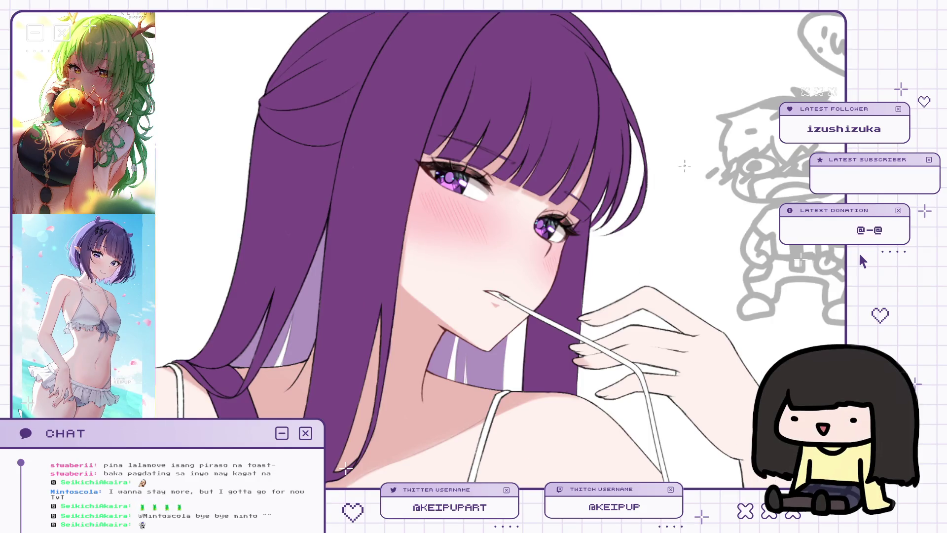
key("h")
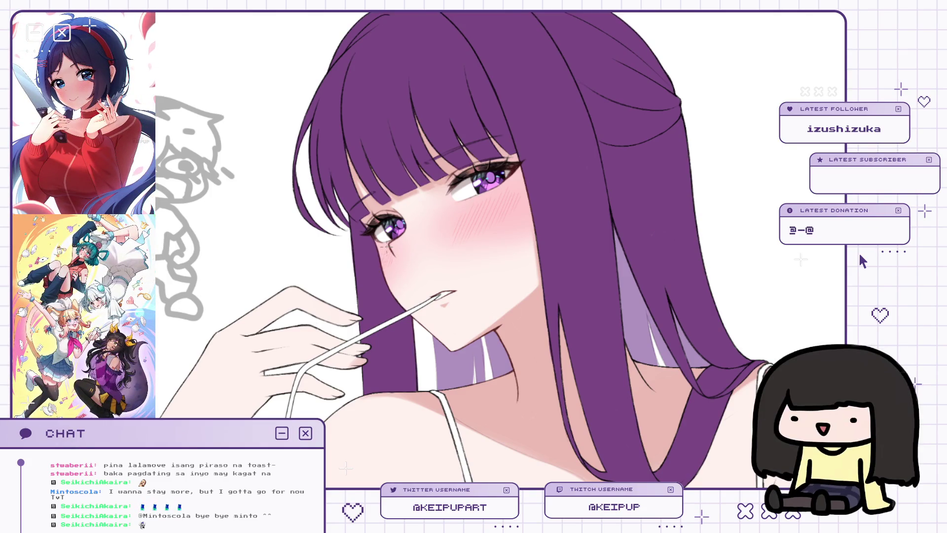
scroll(543, 190, "down", 5)
Step: Mirror the page to check it, flip it back and zoom in on the mouth
key("h")
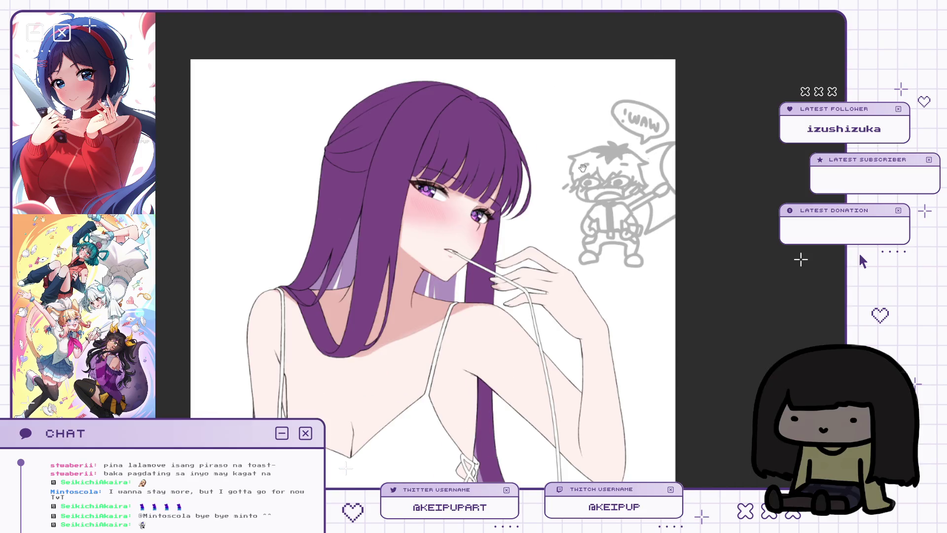
scroll(543, 189, "up", 3)
key("h")
scroll(568, 209, "up", 2)
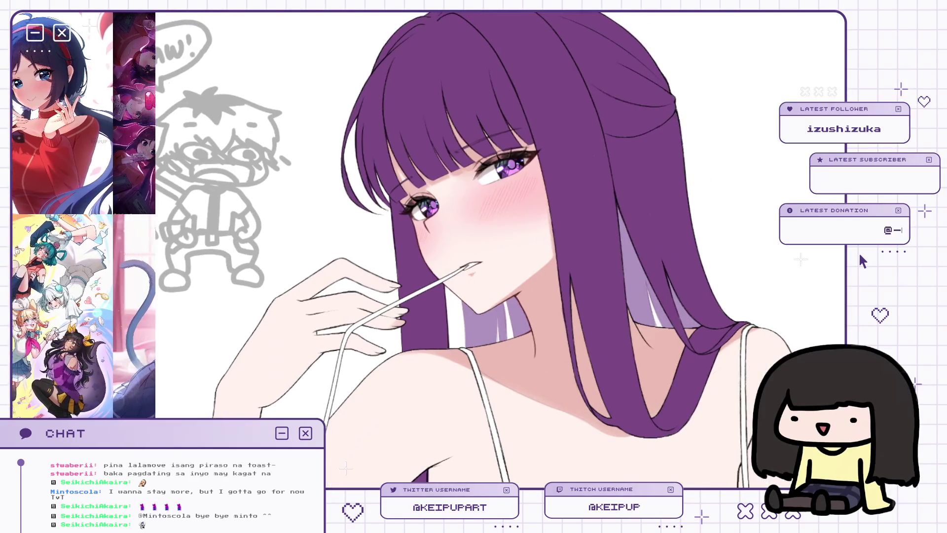
Step: Shrink the brush for small mouth details and mirror the canvas to check the mouth
key("bracketright")
key("bracketright")
key("bracketright")
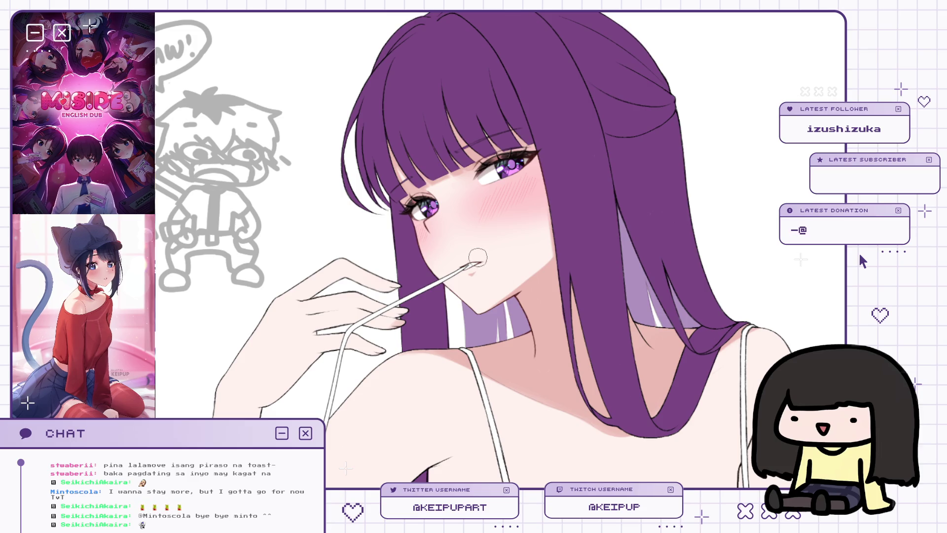
key("bracketleft")
key("bracketleft")
key("bracketleft")
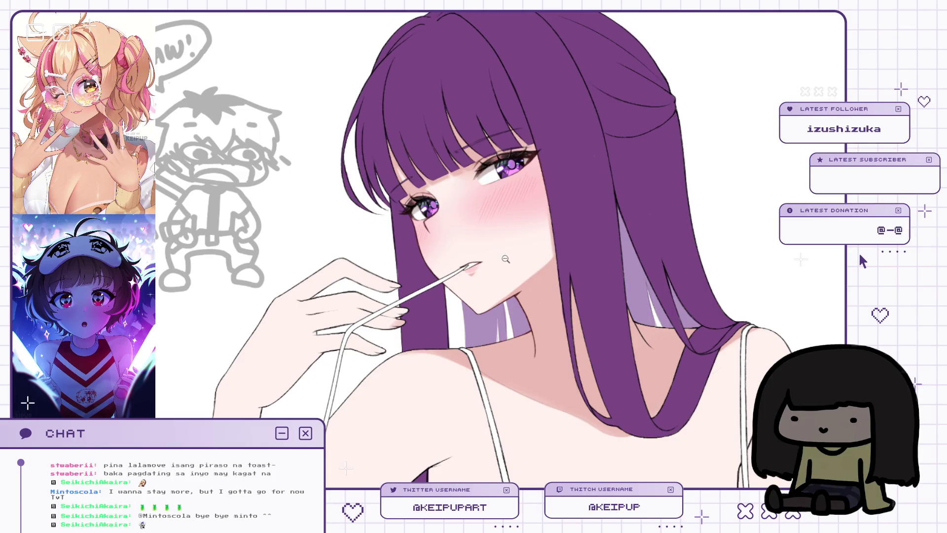
scroll(506, 259, "up", 1)
key("m")
key("m")
key("bracketright")
key("bracketright")
key("bracketright")
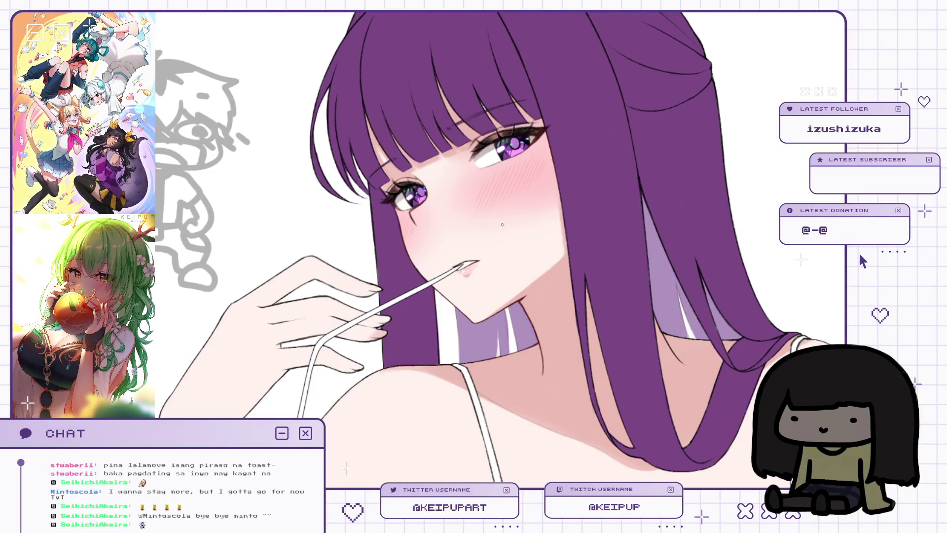
Step: Reposition the face view and flip the canvas to compare it
left_click_drag(501, 224, 566, 228)
key("h")
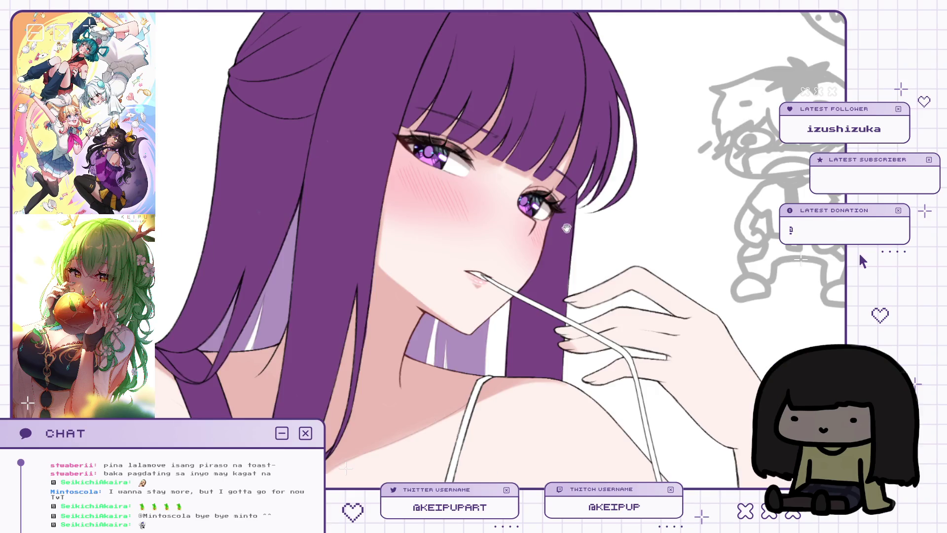
key("h")
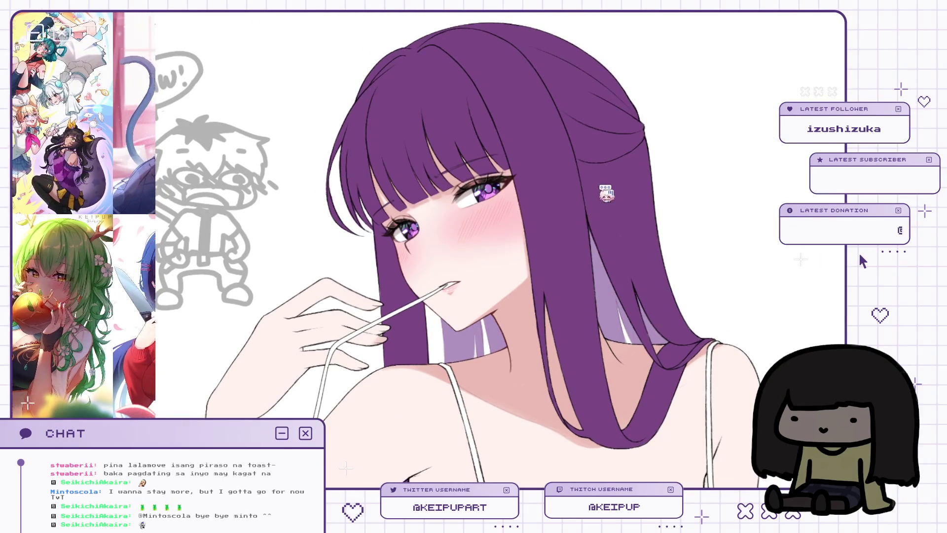
key("h")
key("h")
left_click_drag(592, 273, 547, 130)
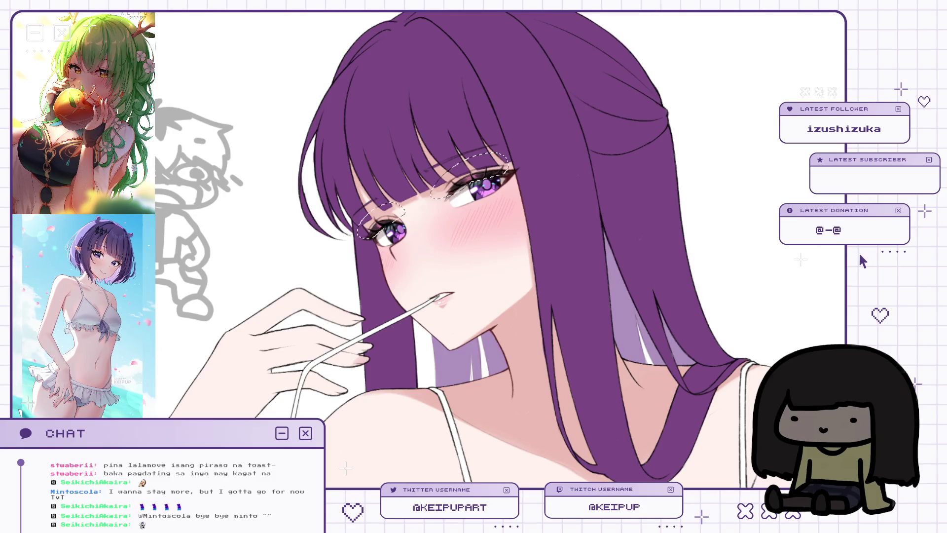
Step: Reset to the whole page and sweep a soft light glow over the hair and face
key("ctrl+0")
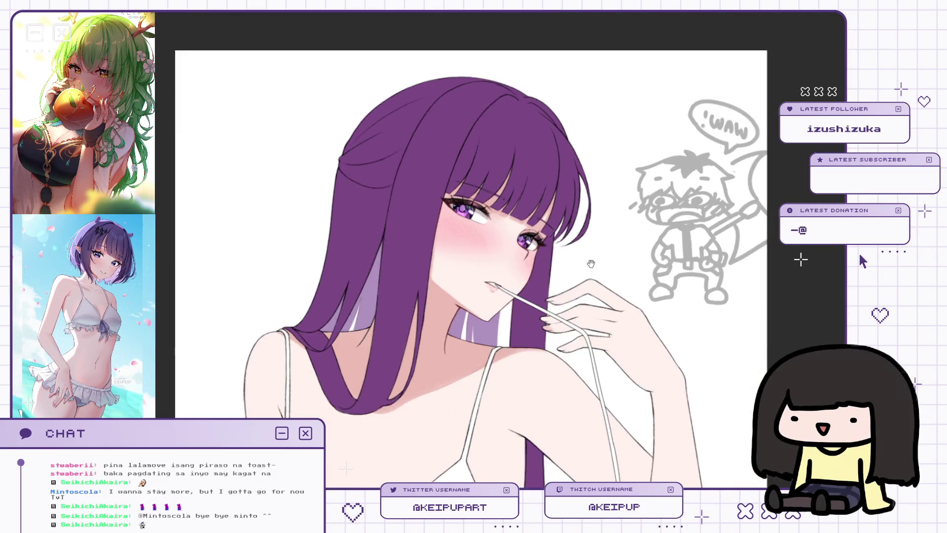
scroll(558, 290, "up", 2)
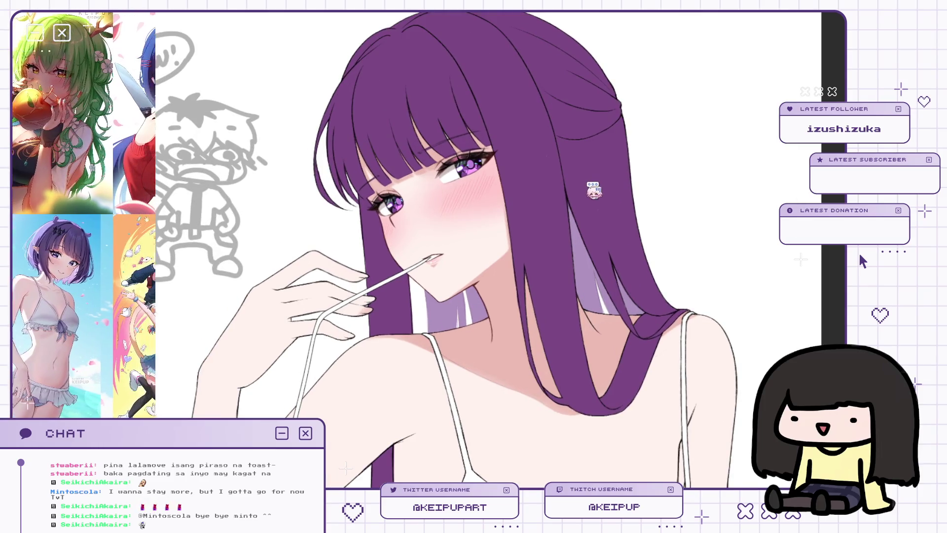
scroll(513, 174, "up", 2)
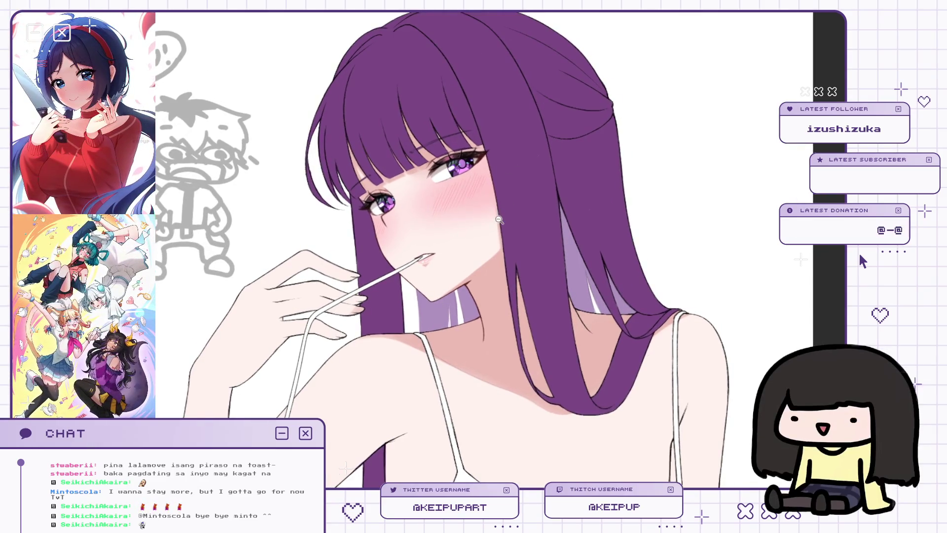
scroll(512, 173, "up", 2)
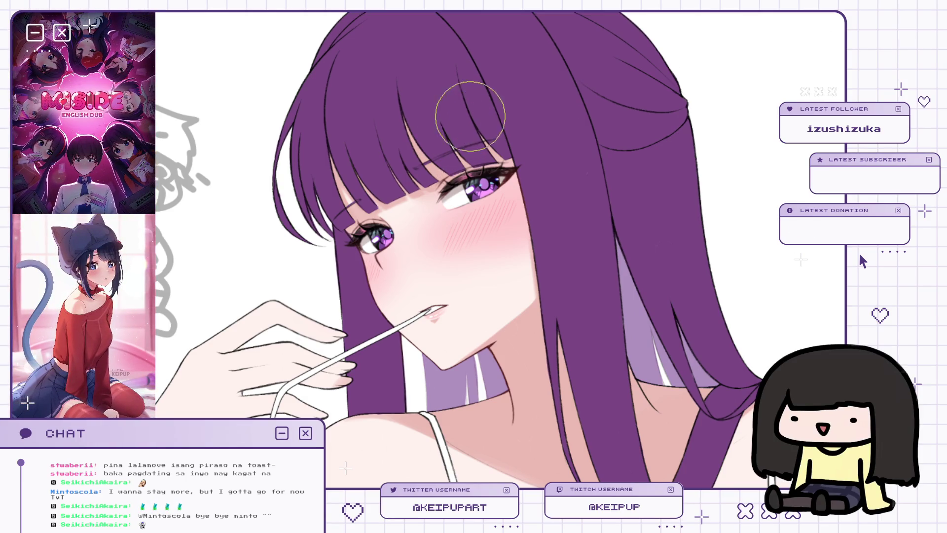
left_click_drag(419, 187, 412, 284)
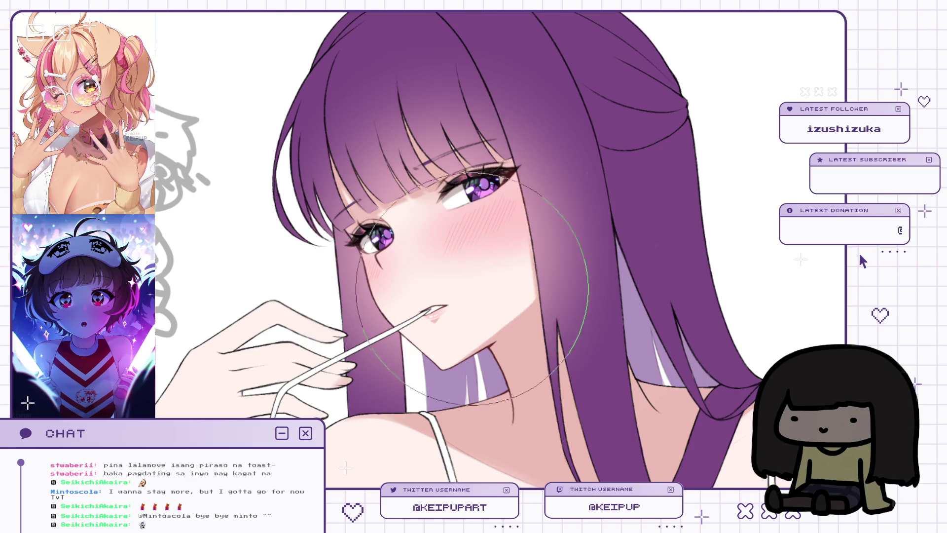
scroll(493, 202, "down", 2)
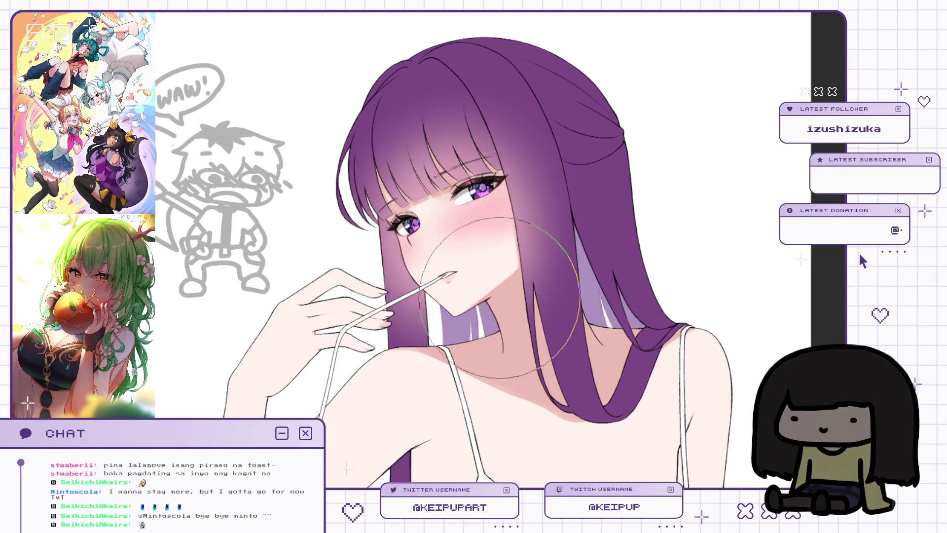
key("h")
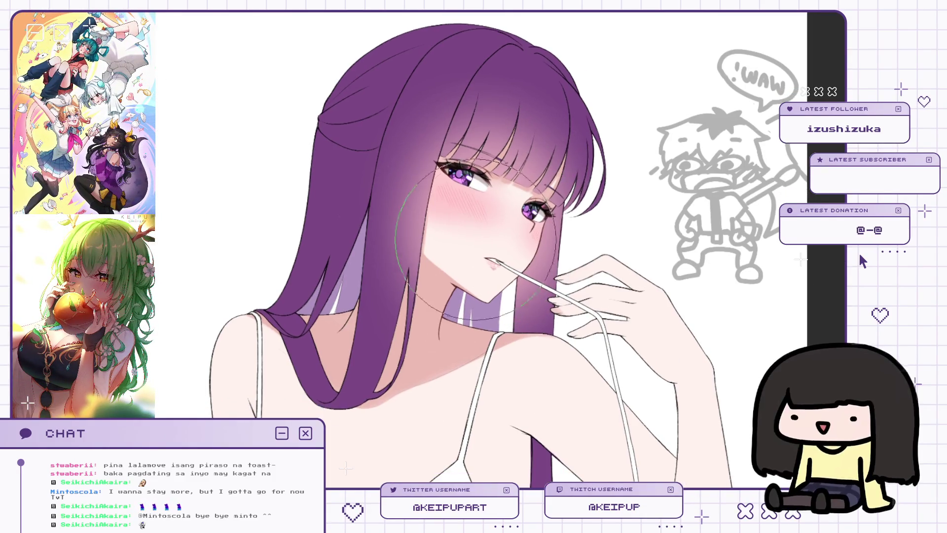
key("h")
mouse_move(469, 388)
left_mouse_down()
mouse_move(454, 345)
mouse_move(527, 240)
left_mouse_up()
key("ctrl+0")
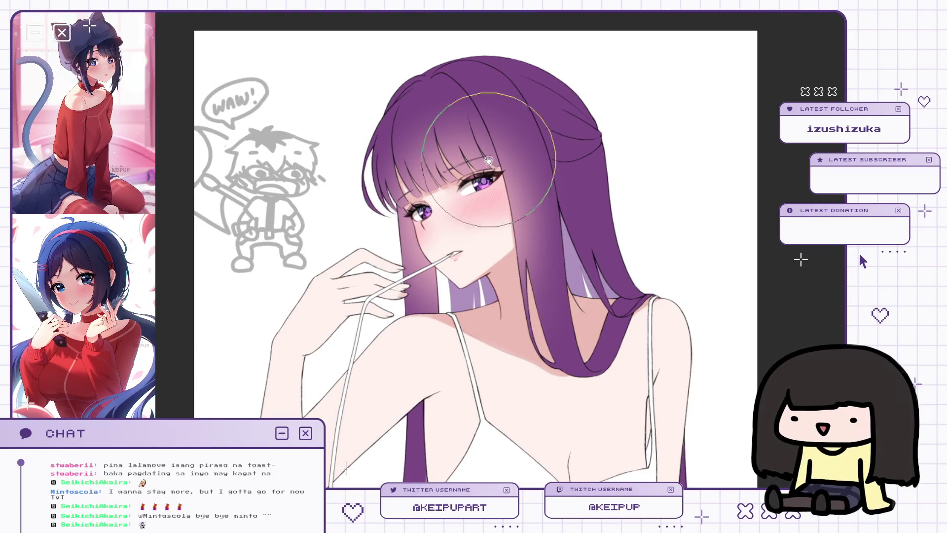
scroll(488, 160, "up", 3)
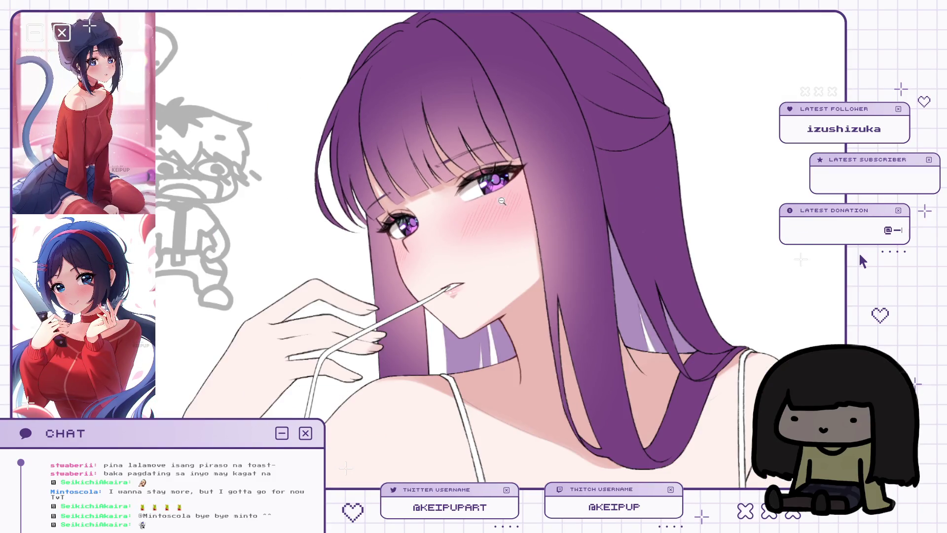
key("h")
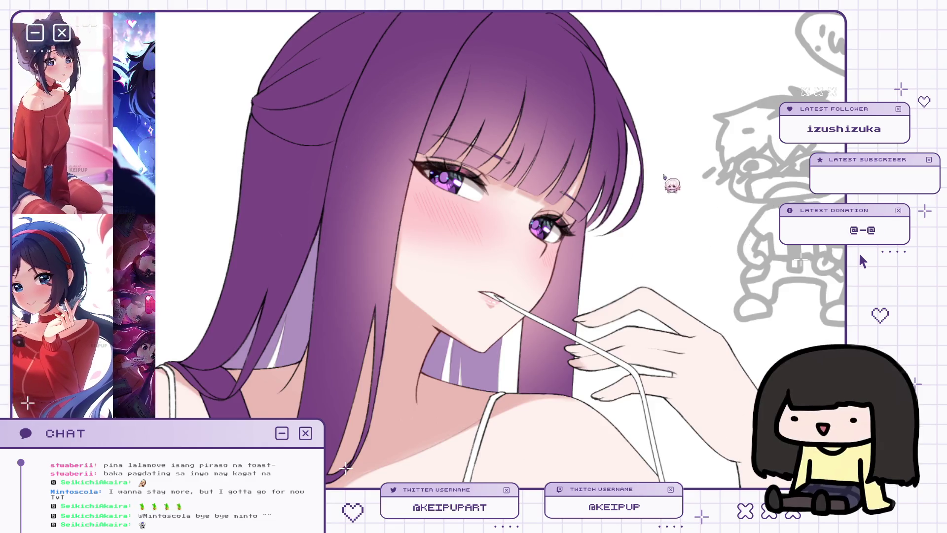
key("h")
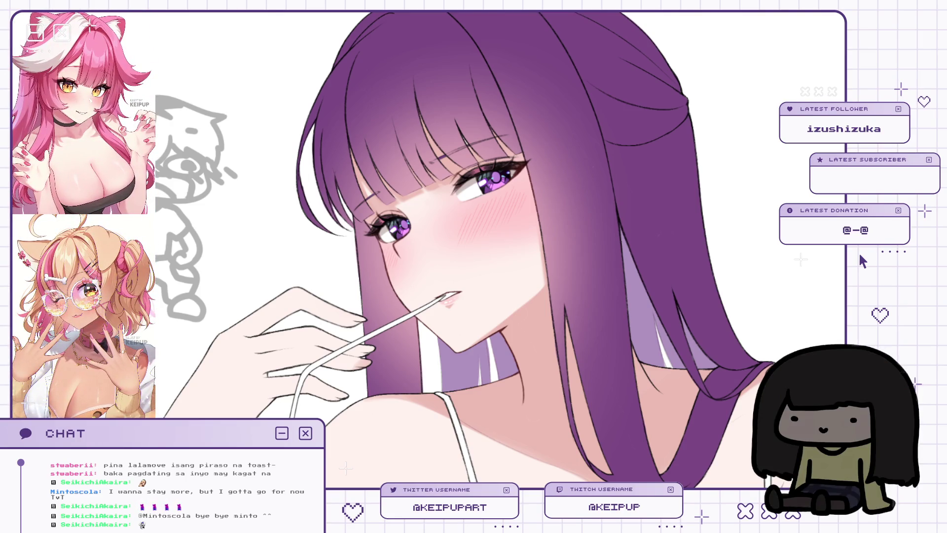
scroll(418, 178, "up", 2)
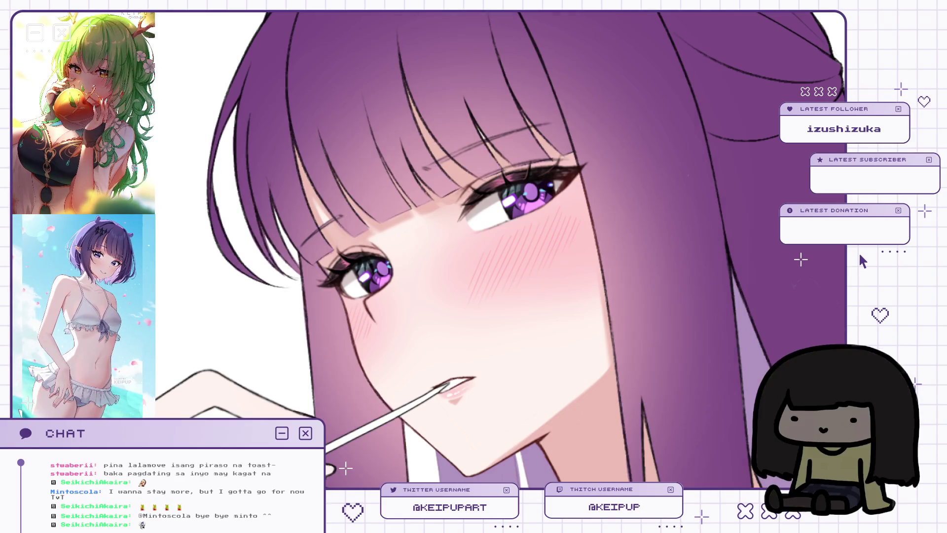
scroll(593, 245, "down", 3)
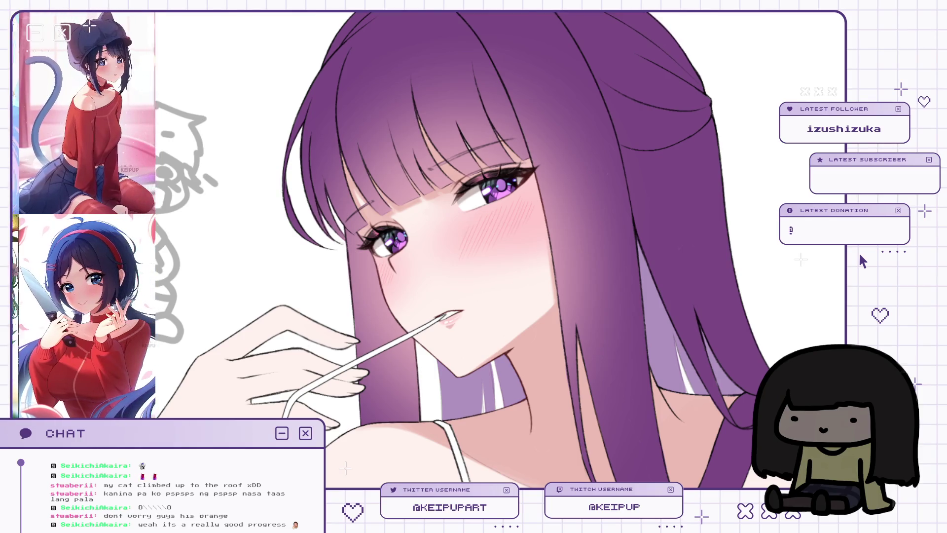
key("ctrl+0")
scroll(479, 170, "down", 1)
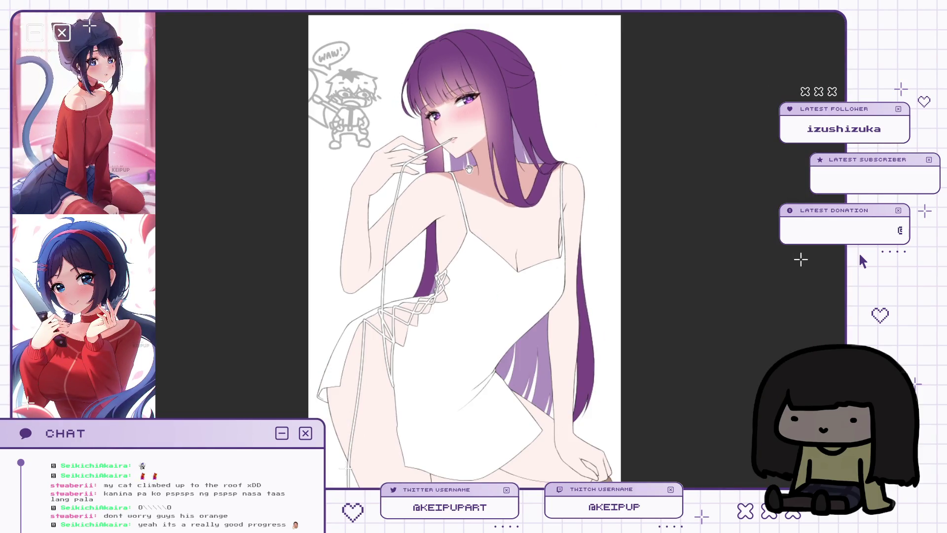
scroll(454, 181, "up", 1)
scroll(483, 114, "down", 1)
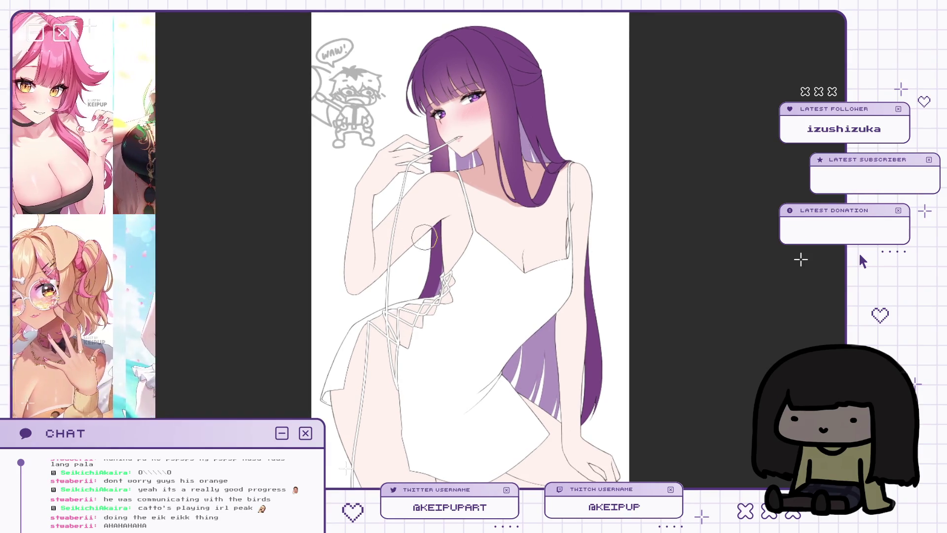
scroll(448, 226, "up", 1)
scroll(448, 226, "down", 1)
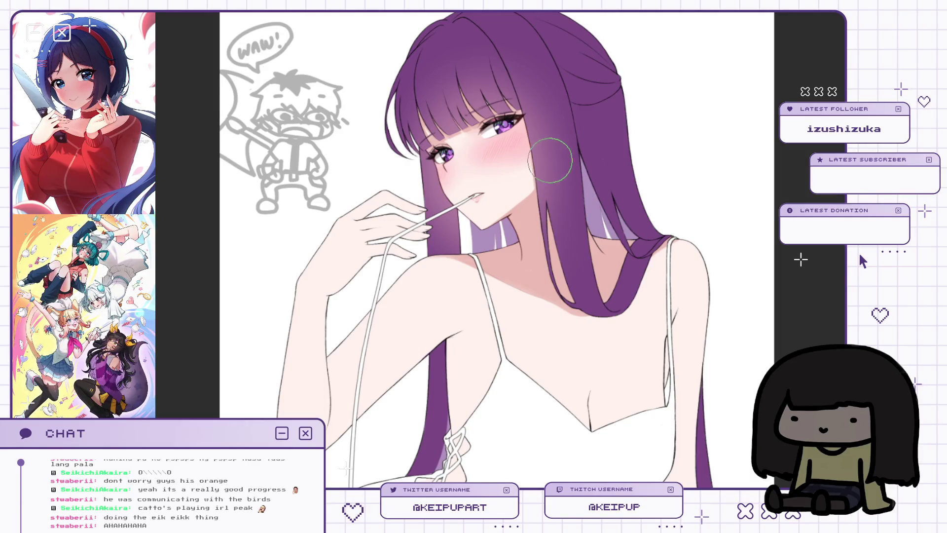
Step: Zoom the canvas in and out around the girl's face
scroll(550, 161, "up", 3)
scroll(564, 211, "down", 4)
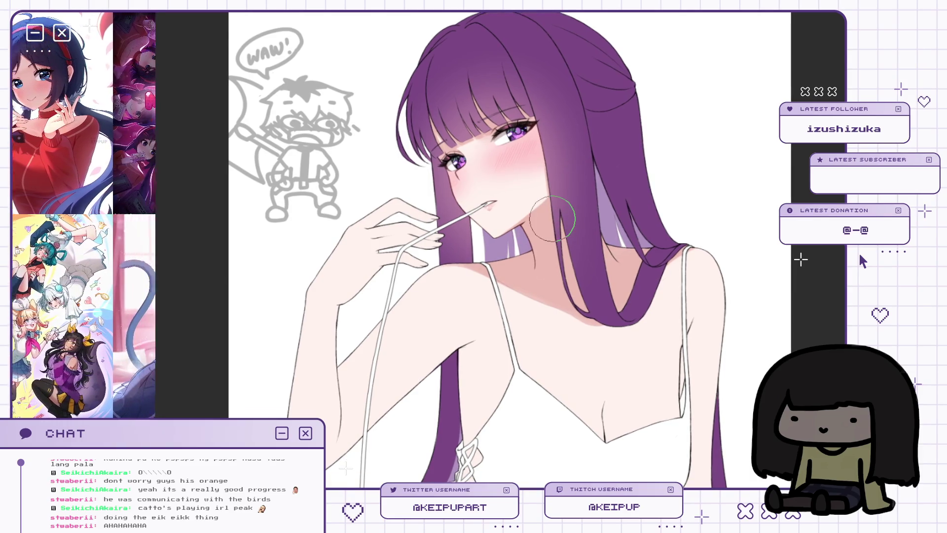
scroll(550, 217, "up", 1)
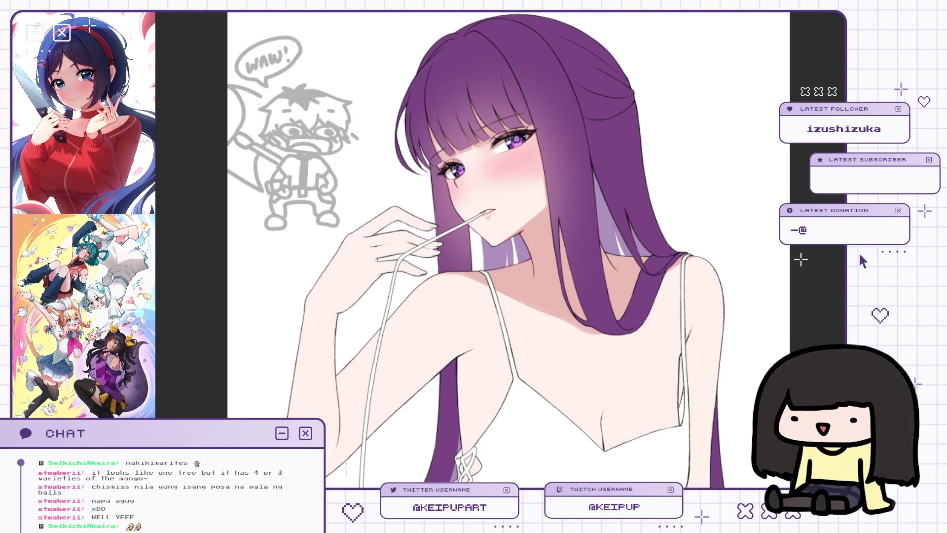
scroll(549, 182, "up", 10)
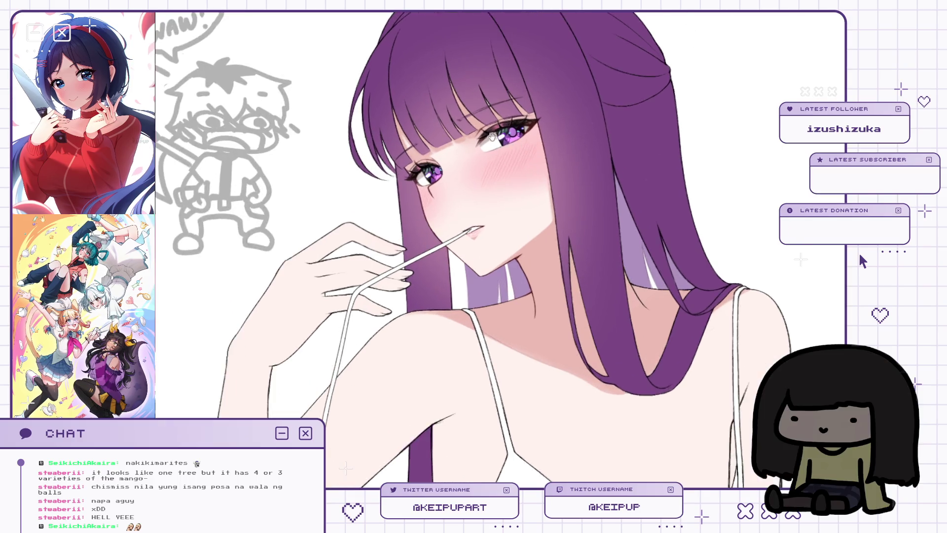
Step: Zoom in and pan so the eyes, blushing cheeks and mouth fill the view
scroll(553, 168, "down", 2)
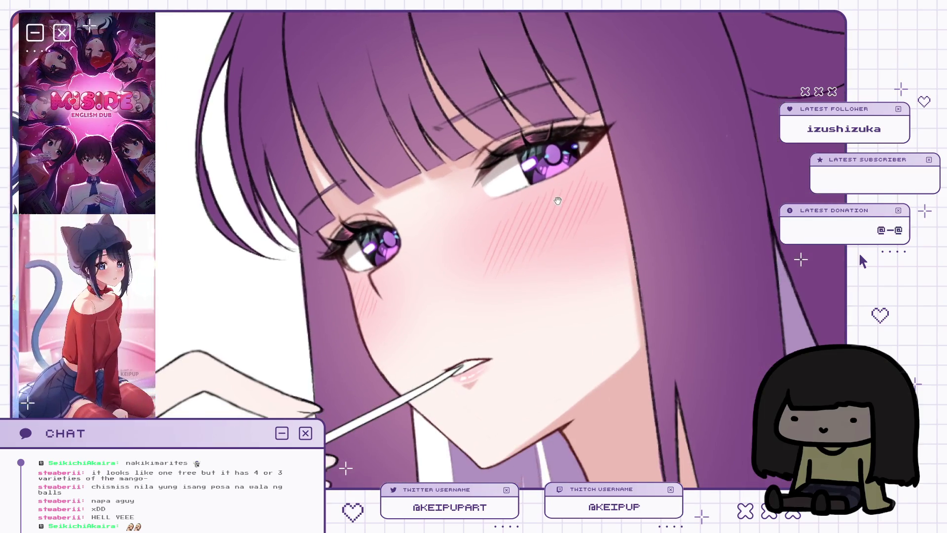
left_click_drag(555, 200, 546, 183)
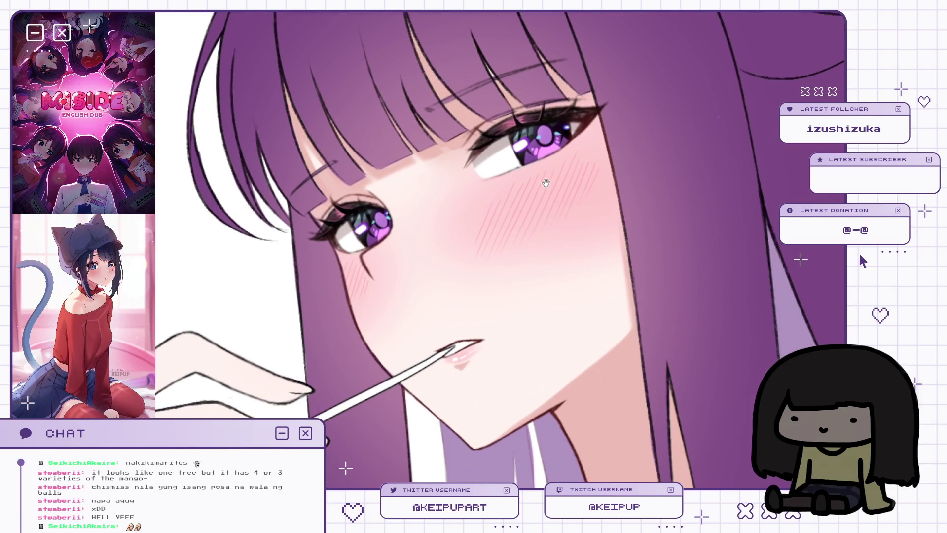
scroll(611, 199, "down", 2)
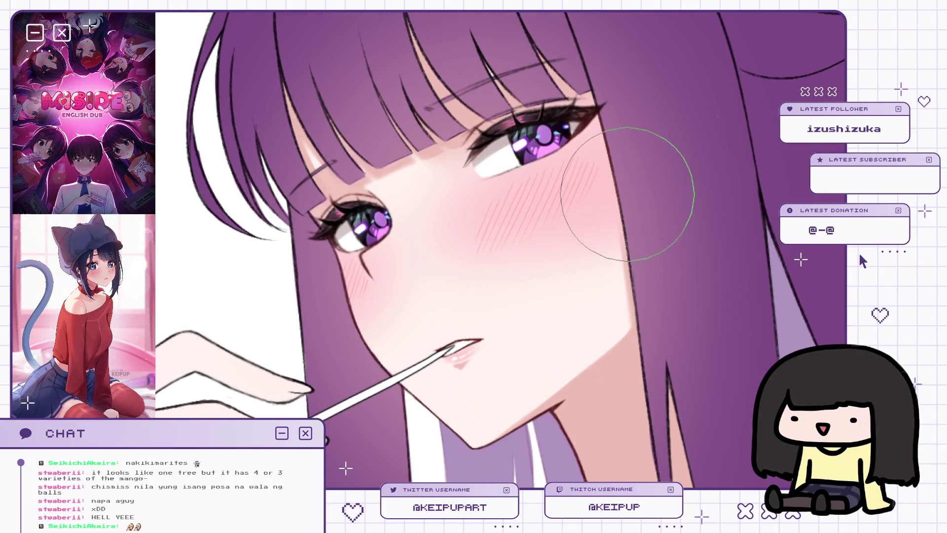
left_click_drag(611, 199, 565, 176)
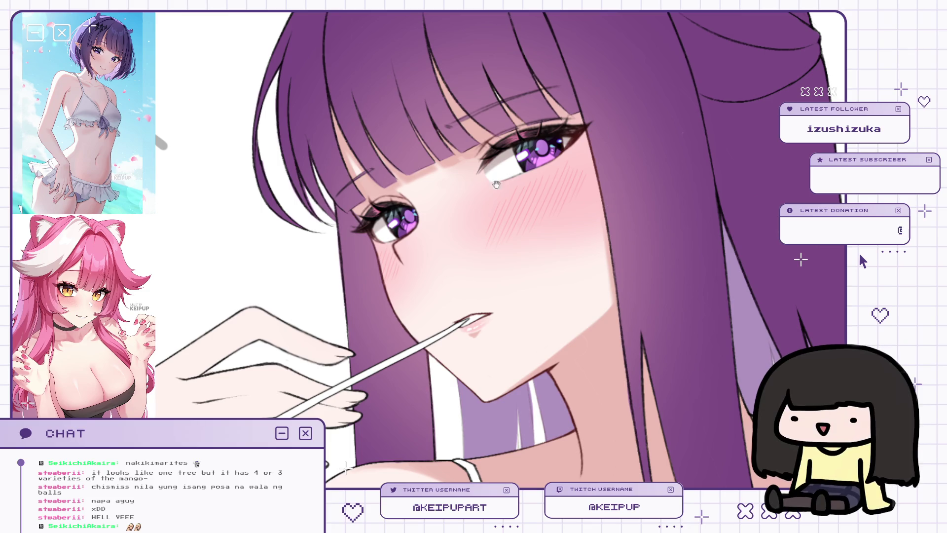
mouse_move(625, 163)
left_mouse_down()
mouse_move(605, 179)
mouse_move(532, 179)
mouse_move(694, 184)
left_mouse_up()
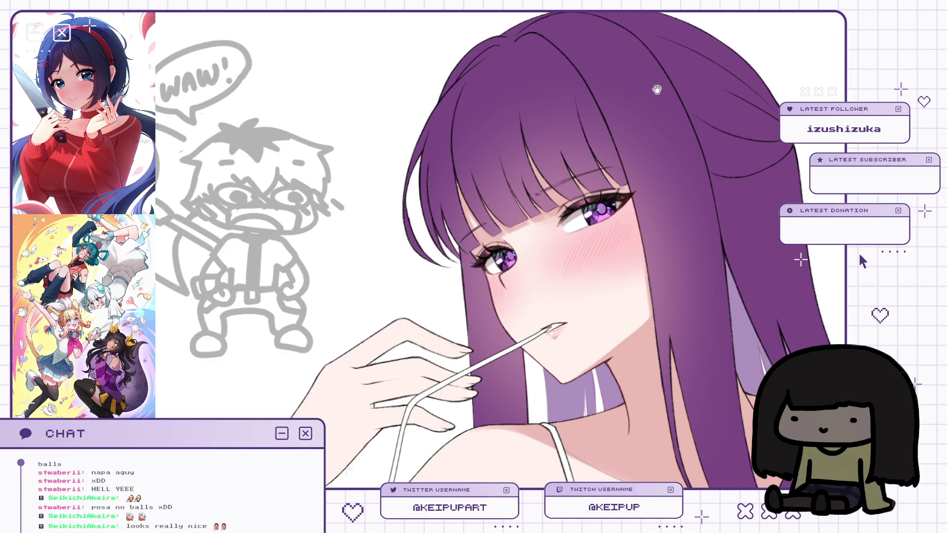
Step: Pan the portrait view slightly to the left
left_click_drag(656, 89, 641, 93)
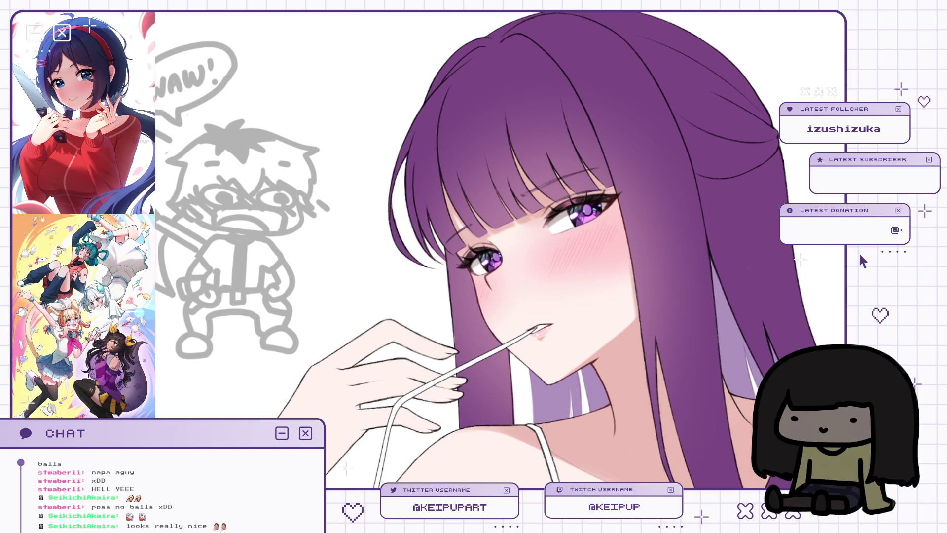